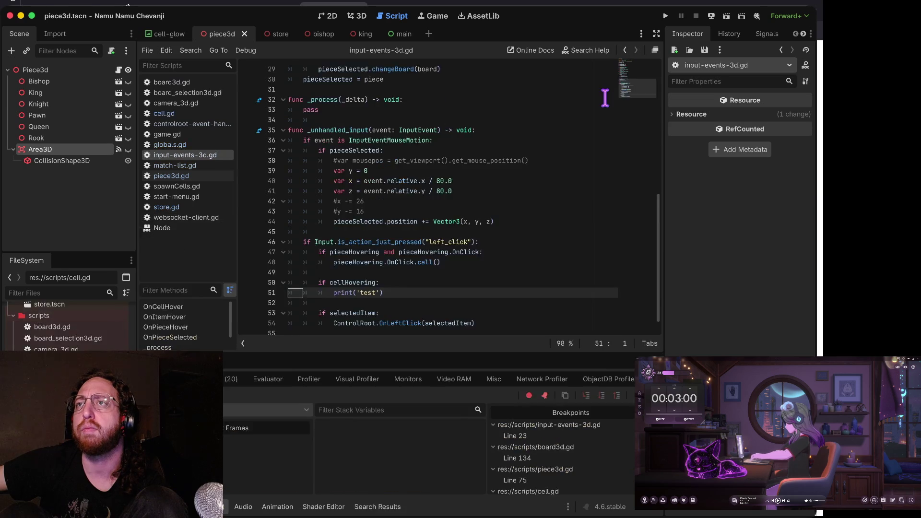
- Cycle between the Godot script editor, the vim terminal and the GitHub commit diff
key(super+Tab)
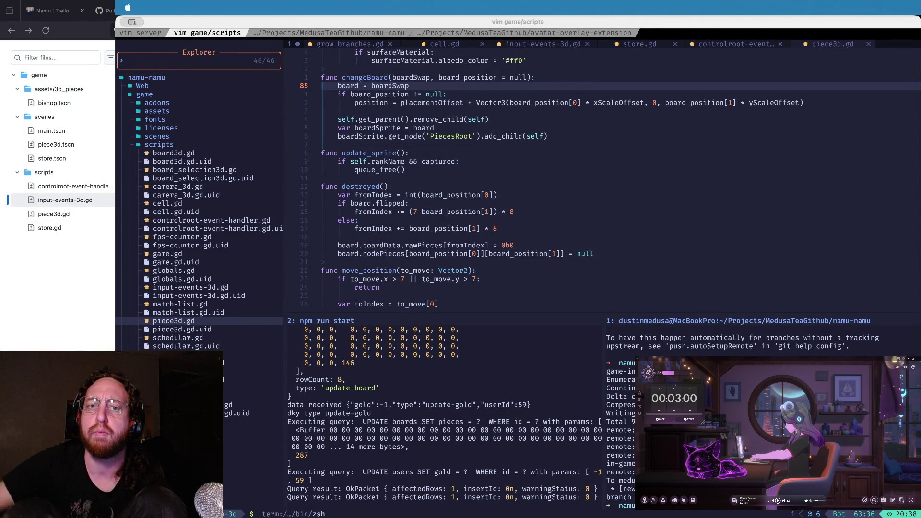
key(super+Tab)
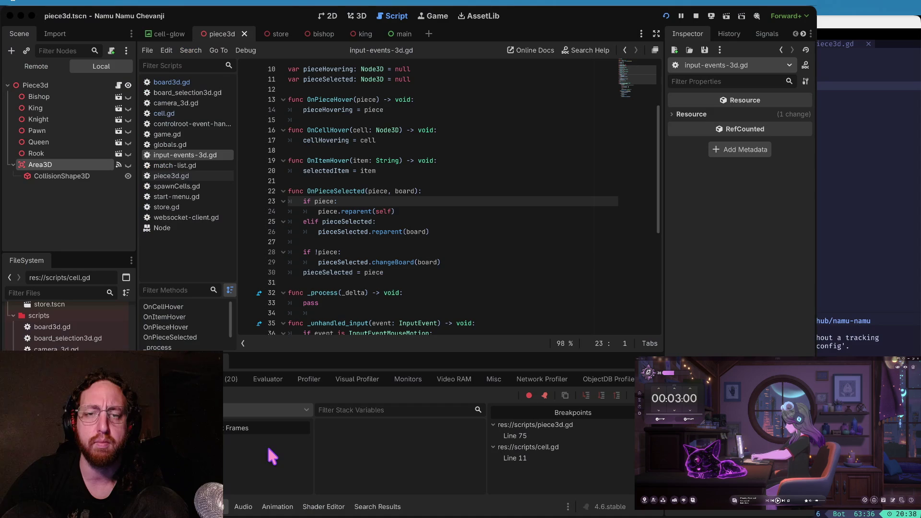
key(super+Tab)
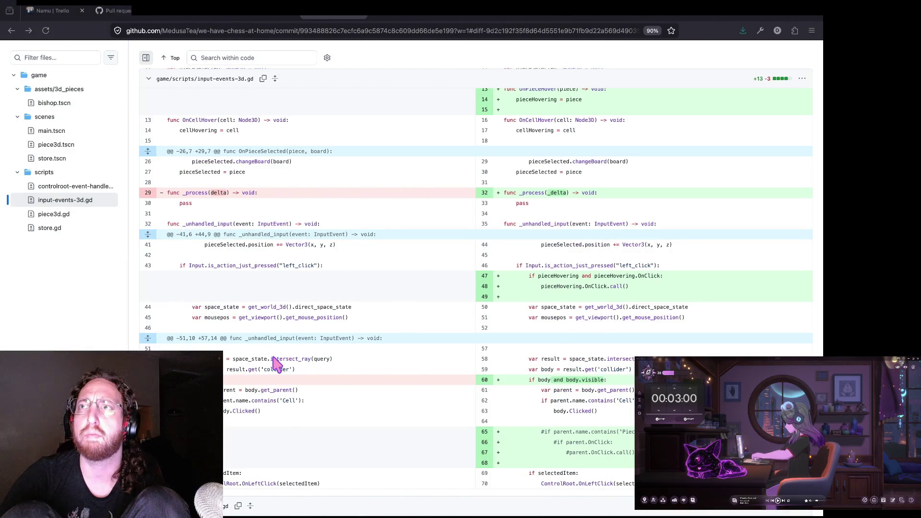
key(super+Tab)
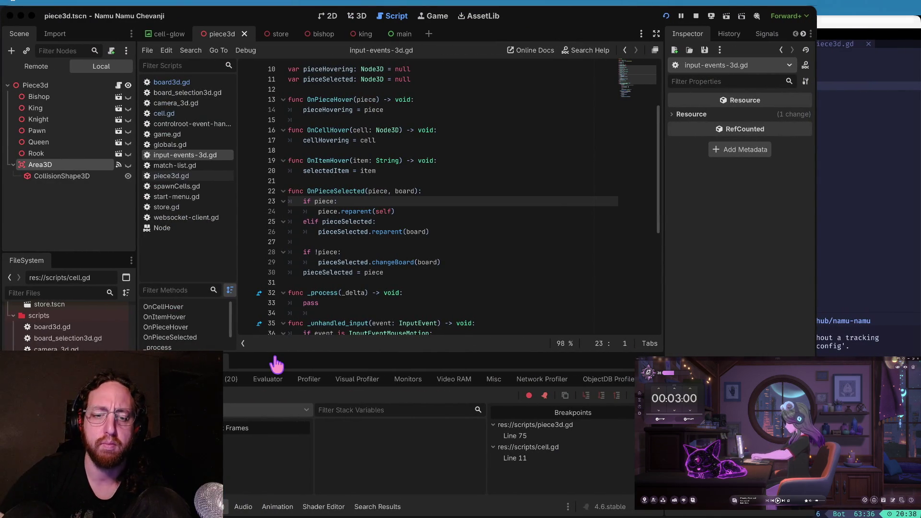
key(super+Tab)
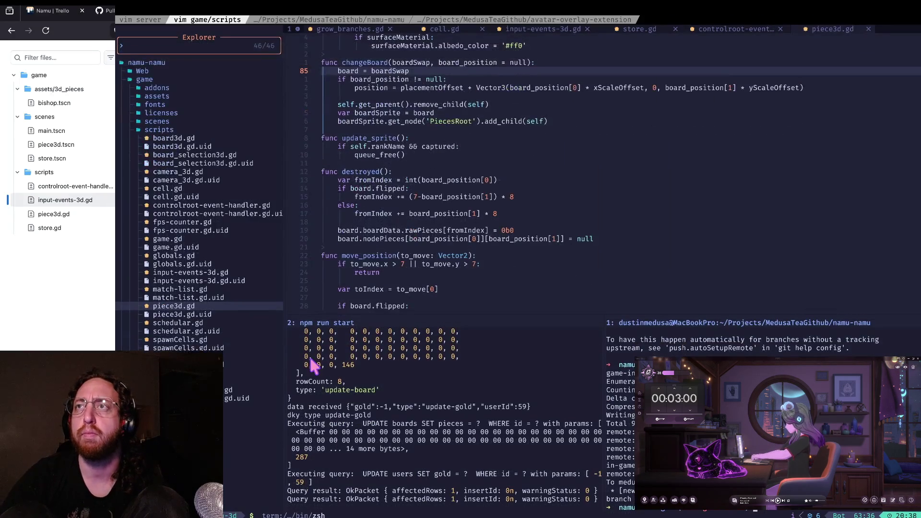
key(super+Tab)
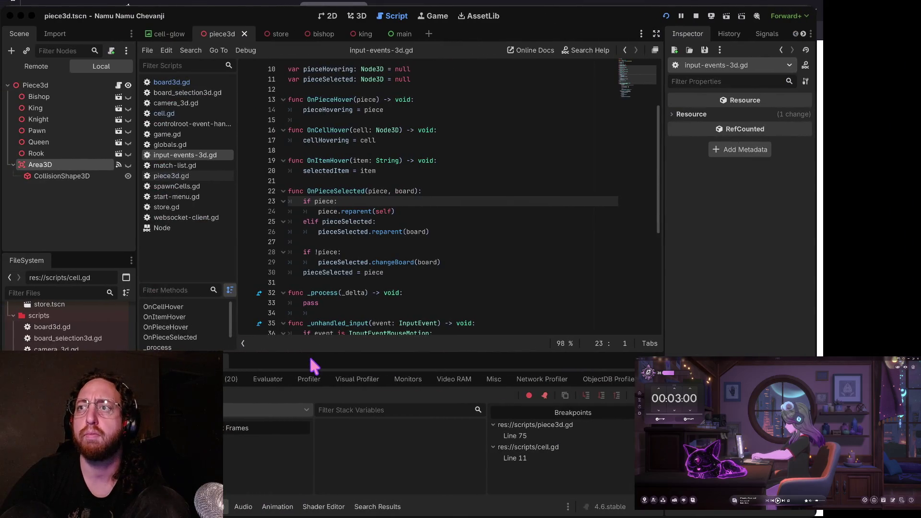
key(ctrl+Left)
key(ctrl+Left)
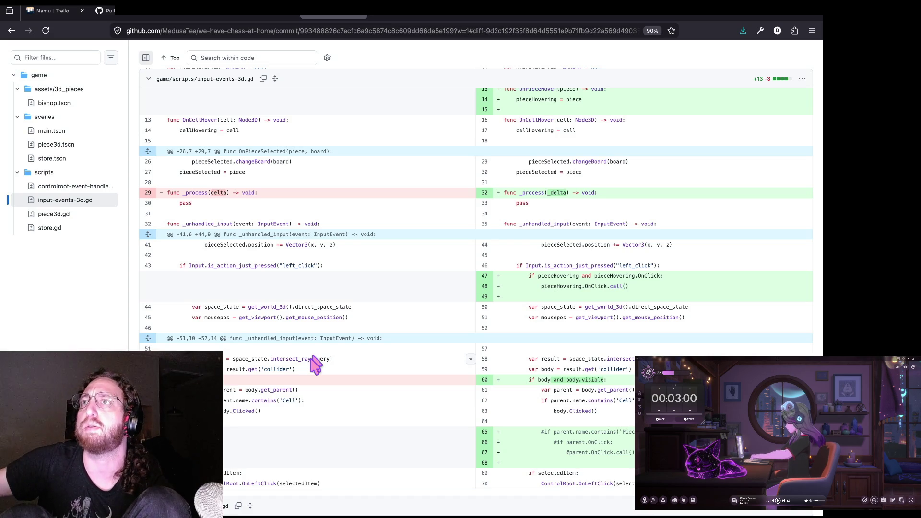
key(super+Tab)
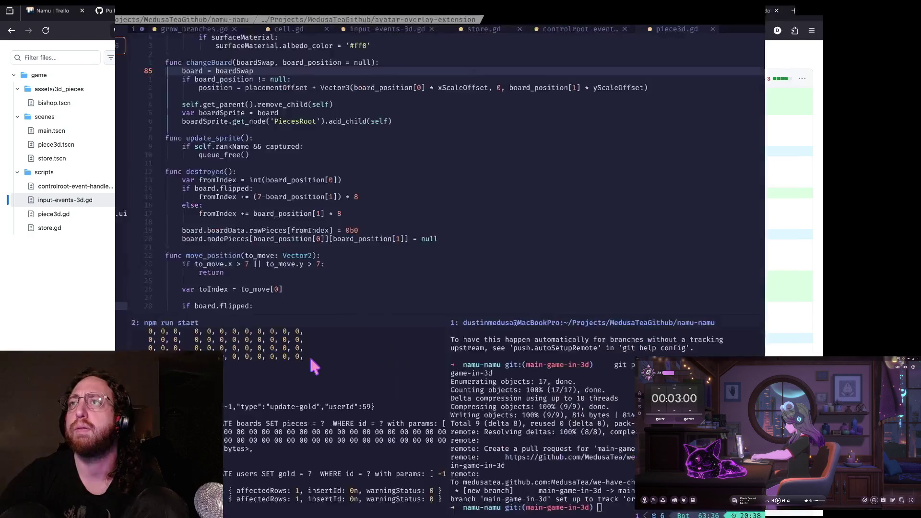
key(super+Tab)
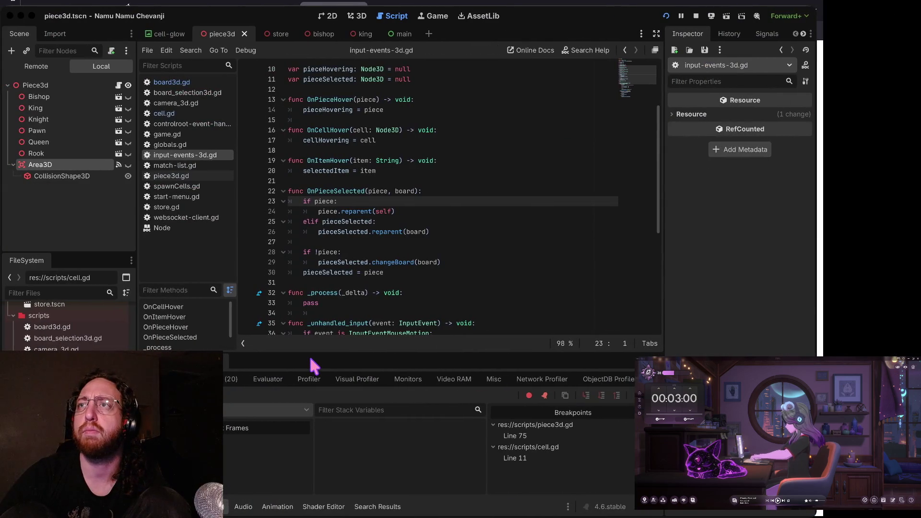
key(super+Tab)
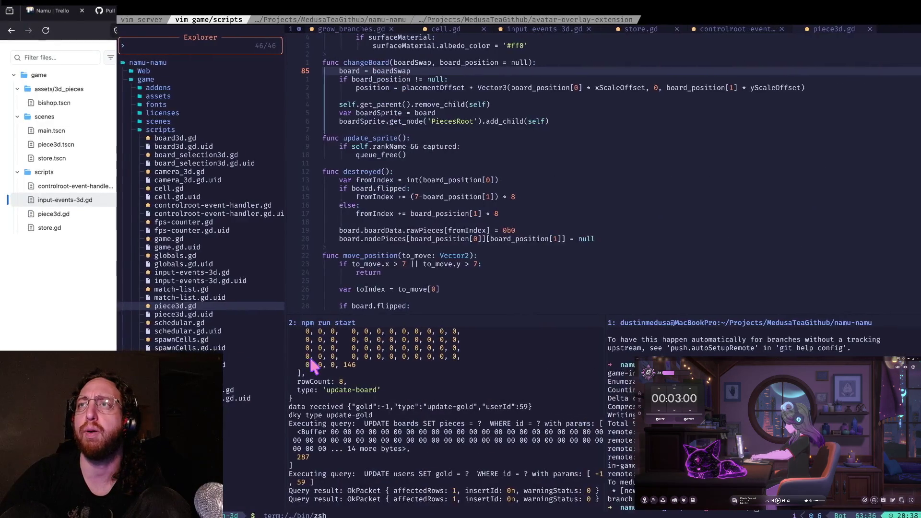
key(super+Tab)
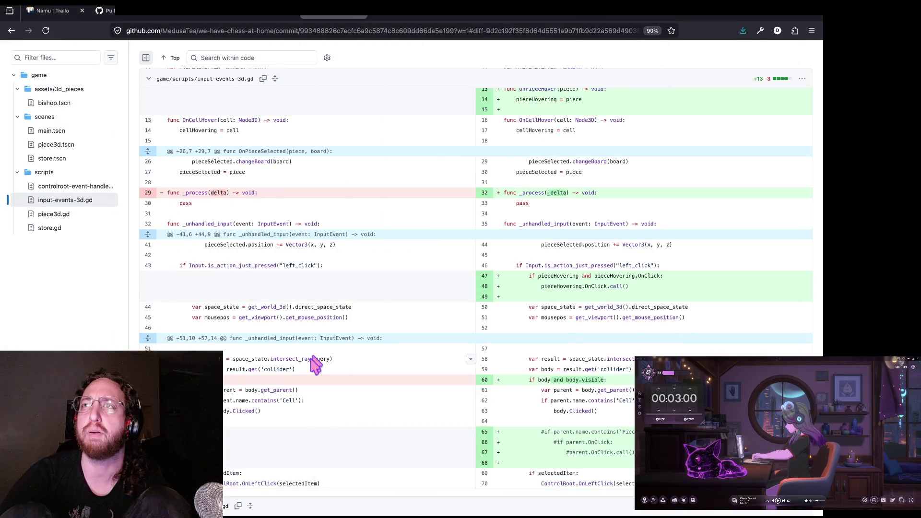
key(super+Tab)
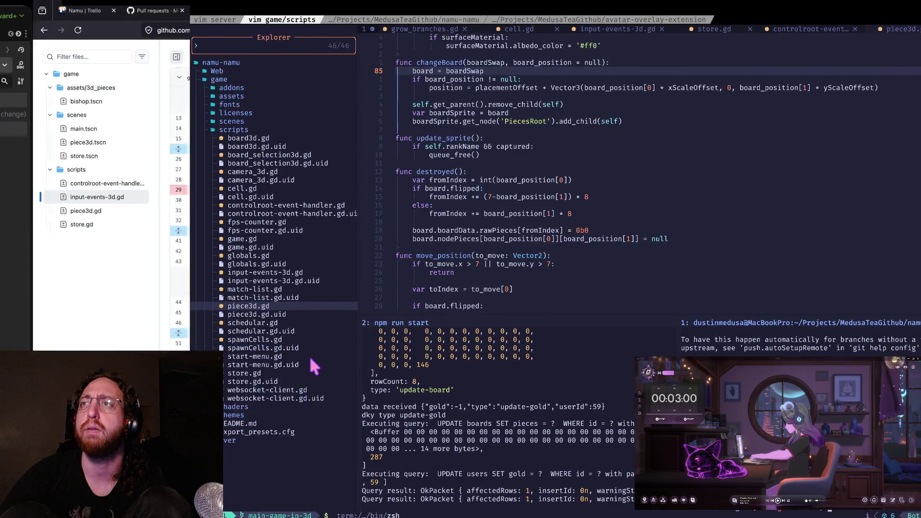
key(super+Tab)
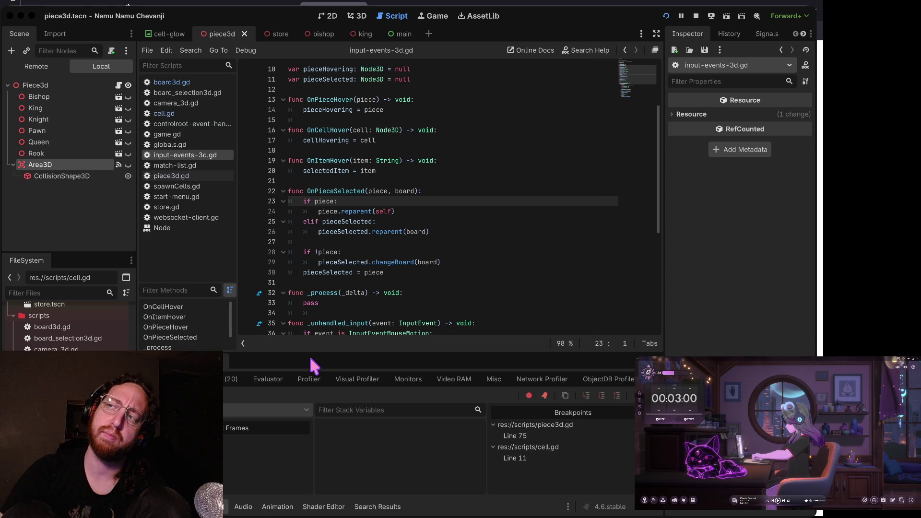
- Flip between the Godot and vim desktops, peeking at the input-events-3d.gd commit diff
key(ctrl+Right)
key(super+Tab)
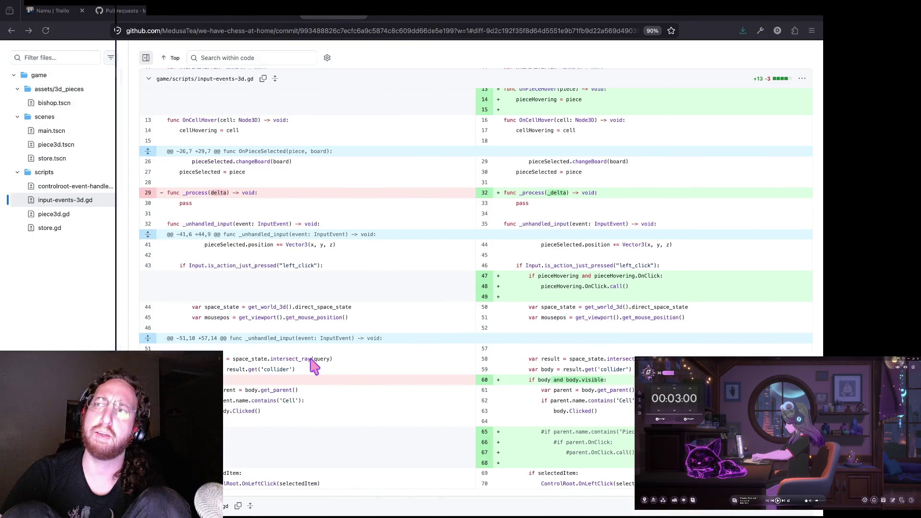
key(super+Tab)
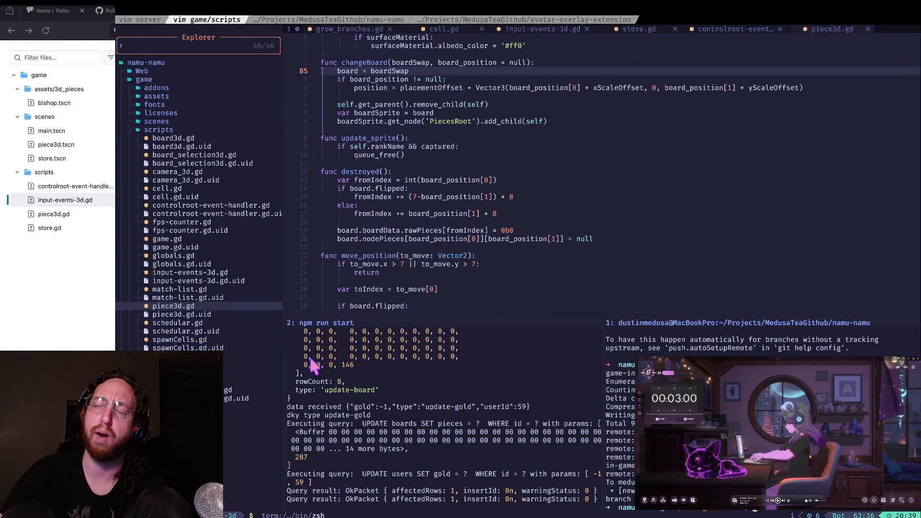
key(ctrl+Left)
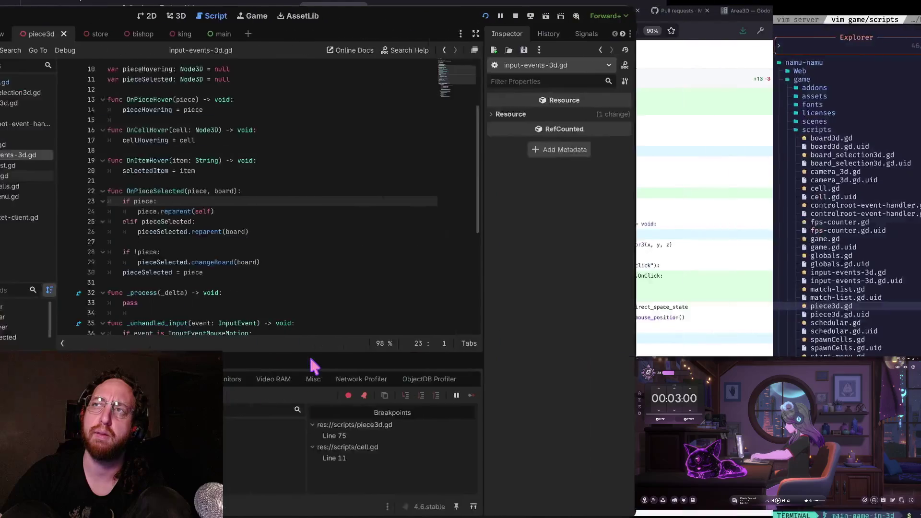
key(ctrl+Right)
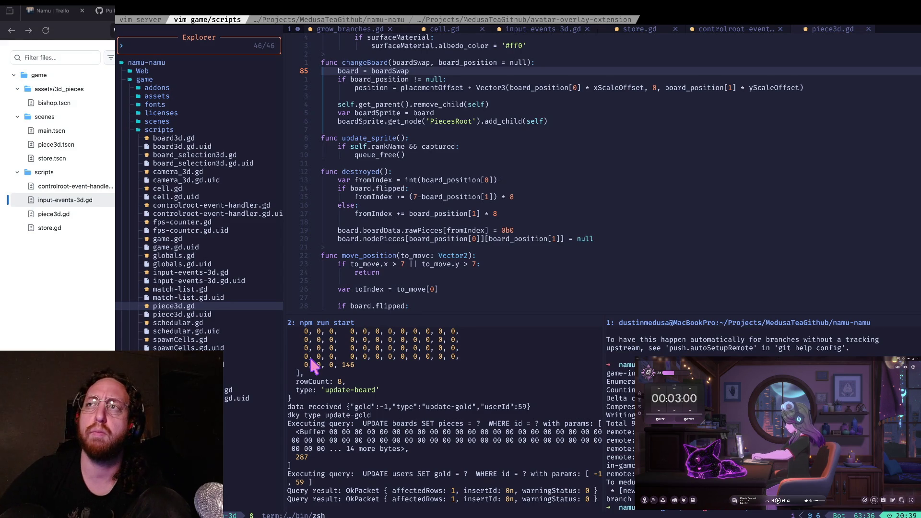
key(ctrl+Left)
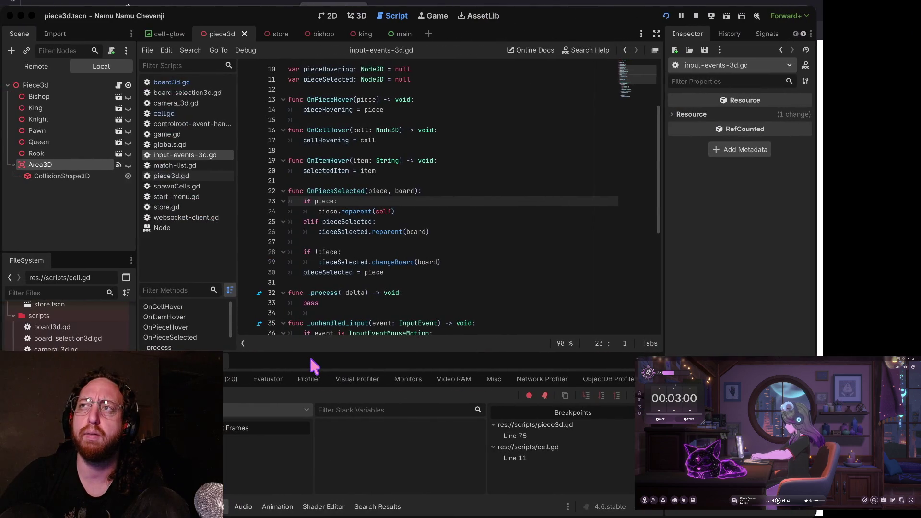
key(ctrl+Right)
key(super+Tab)
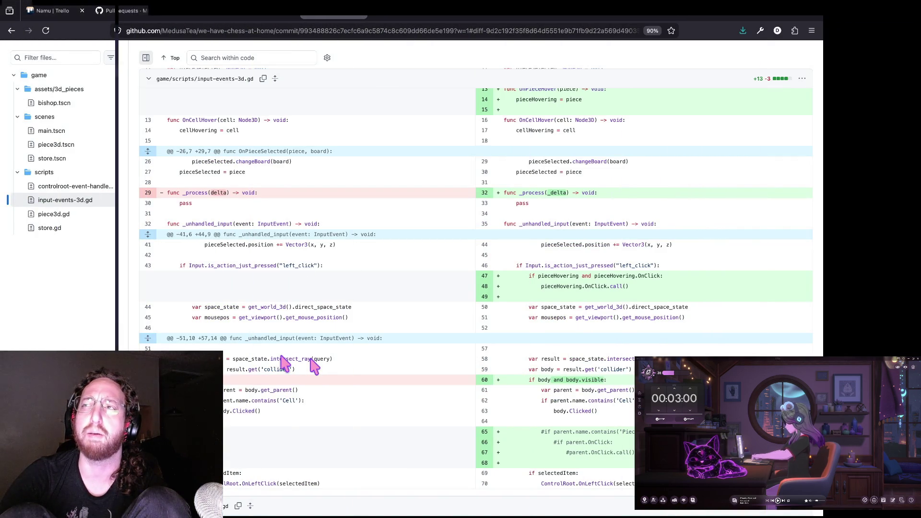
key(super+Tab)
- Slide back to the Godot editor desktop where both game debug sessions are running
key(ctrl+Left)
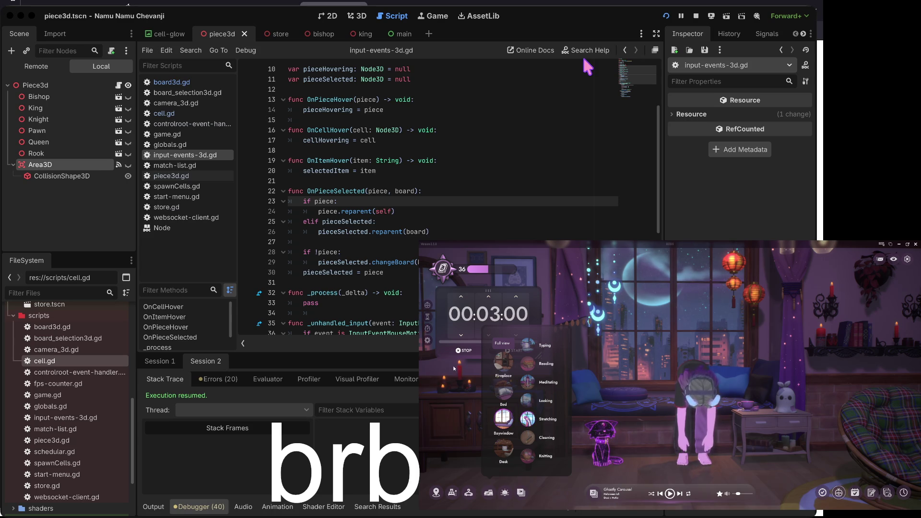
- Start the 00:03:00 stretching countdown in Spirit City
click(512, 348)
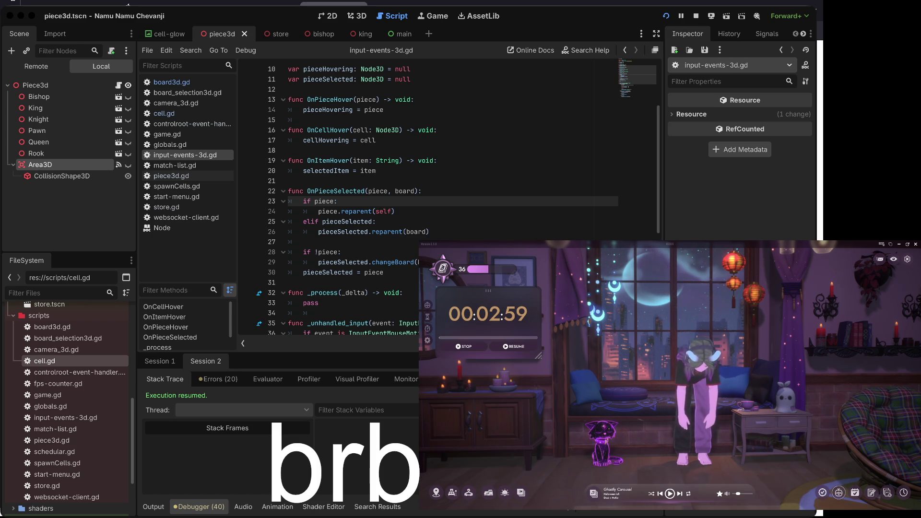
- Resume the paused stretching countdown and let it tick down to about 00:00:36
click(514, 347)
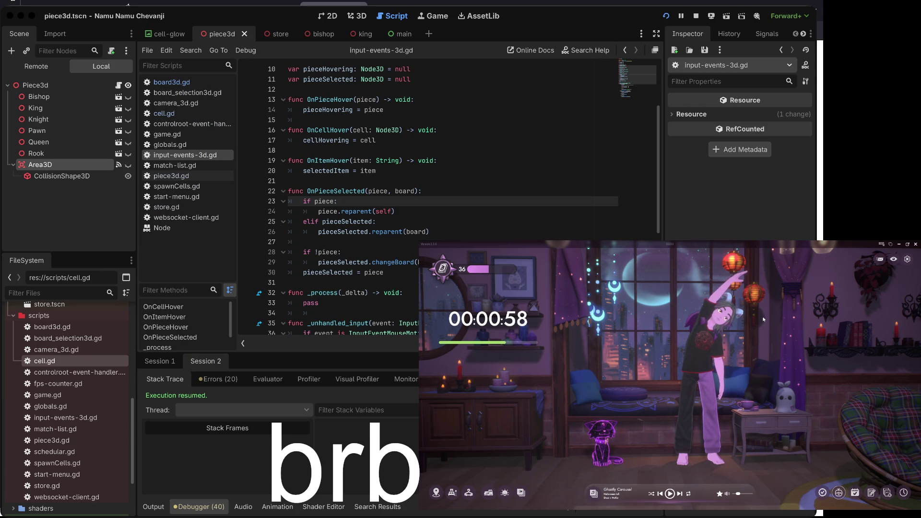
mouse_move(488, 316)
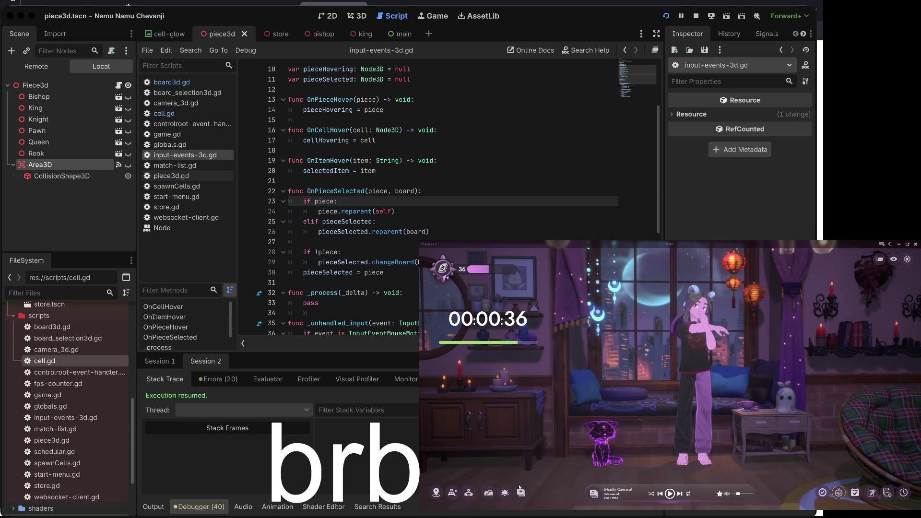
- Send the avatar to the Fireplace scene's armchair with the laptop, then flip to the terminal editor
click(488, 492)
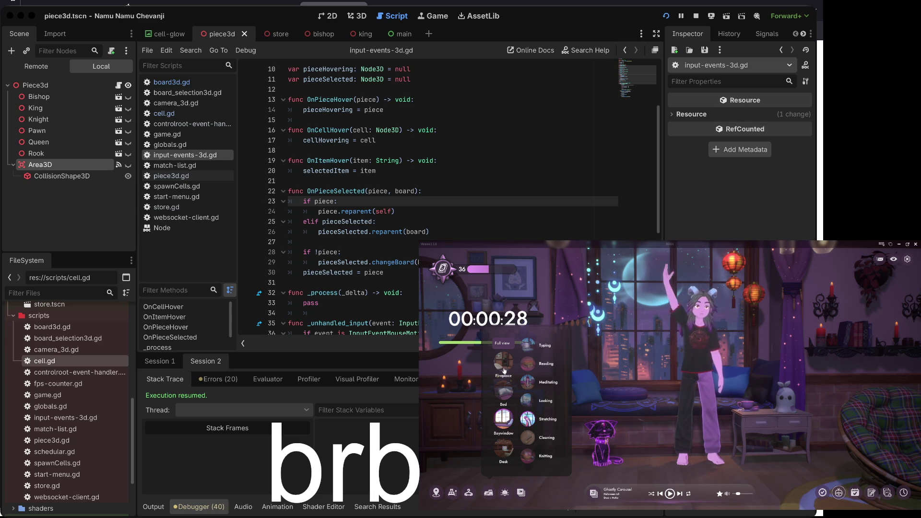
click(505, 366)
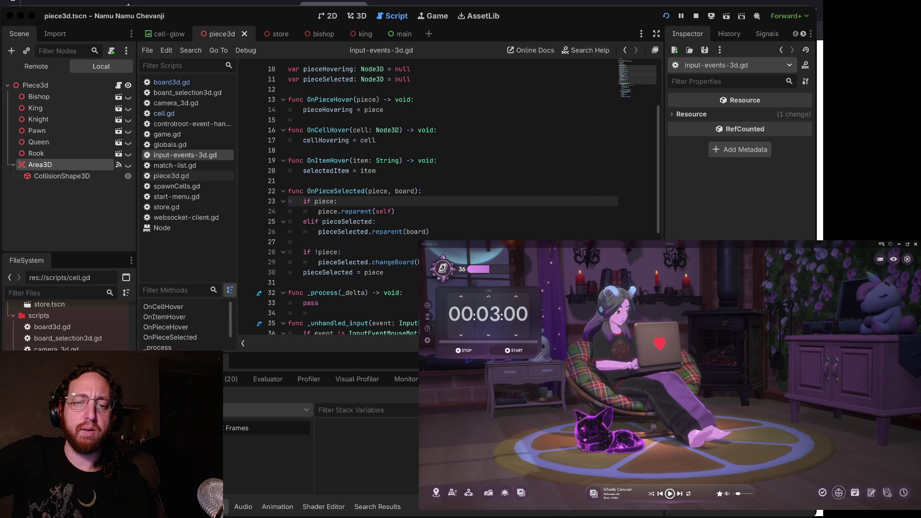
key(super+Tab)
key(super+Tab)
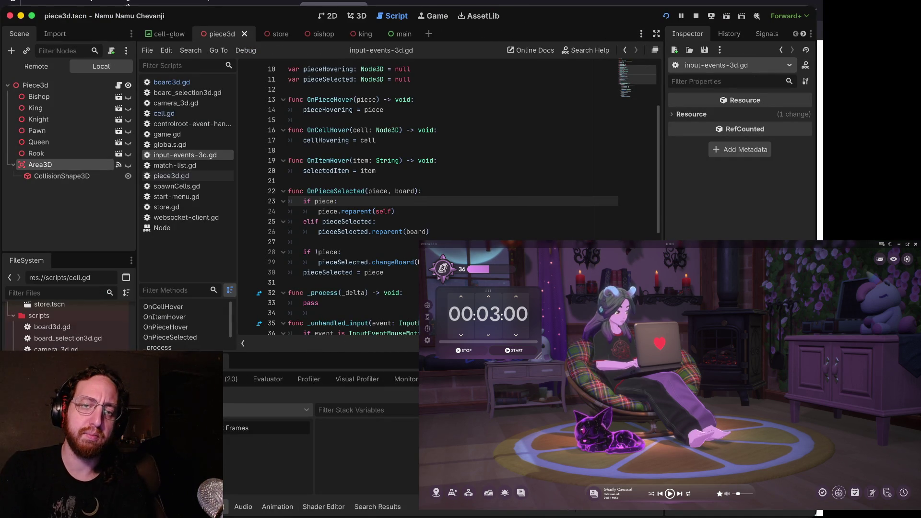
key(super+Tab)
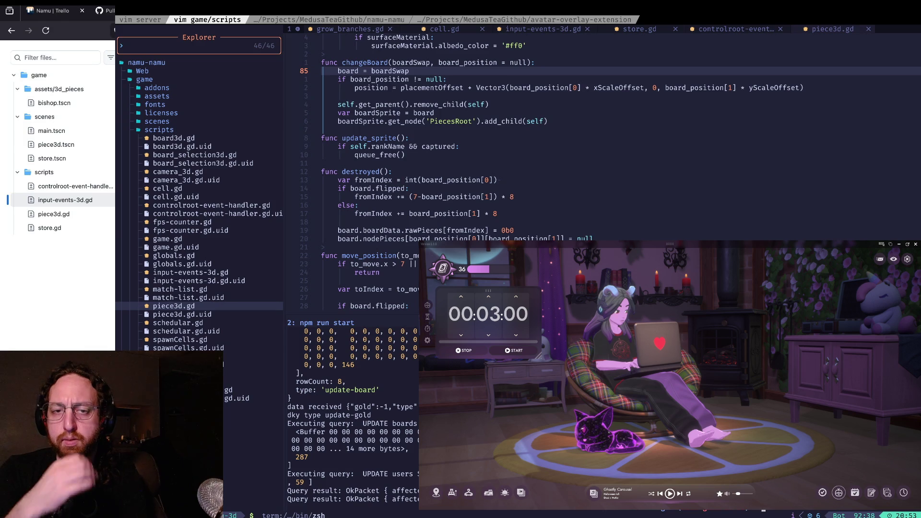
- Switch to the browser, landing on the twitcheventlistener GitHub repository page
key(super+Tab)
key(super+Tab)
key(super+Tab)
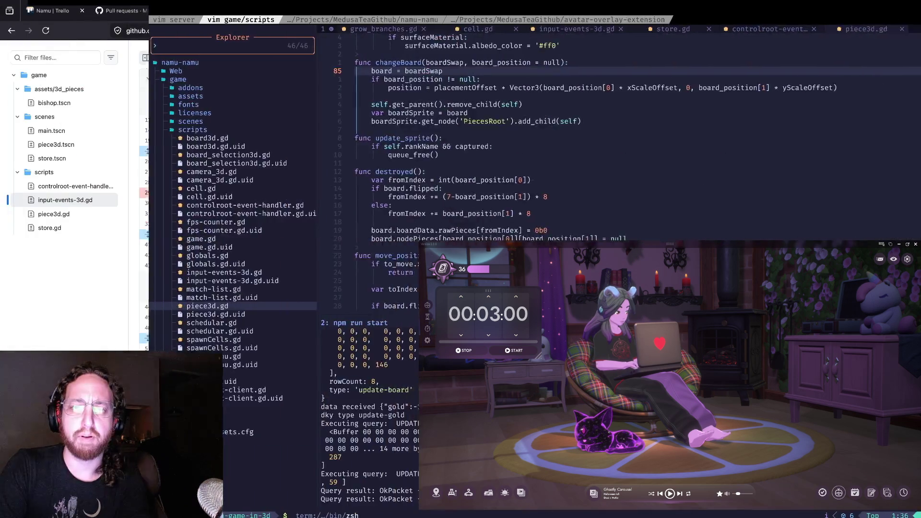
key(alt+Left)
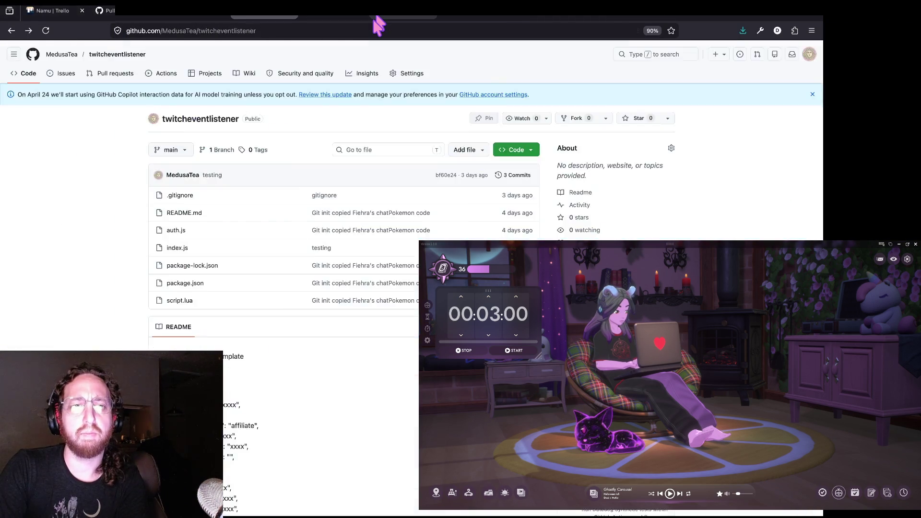
- Reach the Namu Trello board and rearrange the Fix Inventory and Game Match Screen 3D cards in Doing
key(alt+Left)
key(ctrl+shift+Tab)
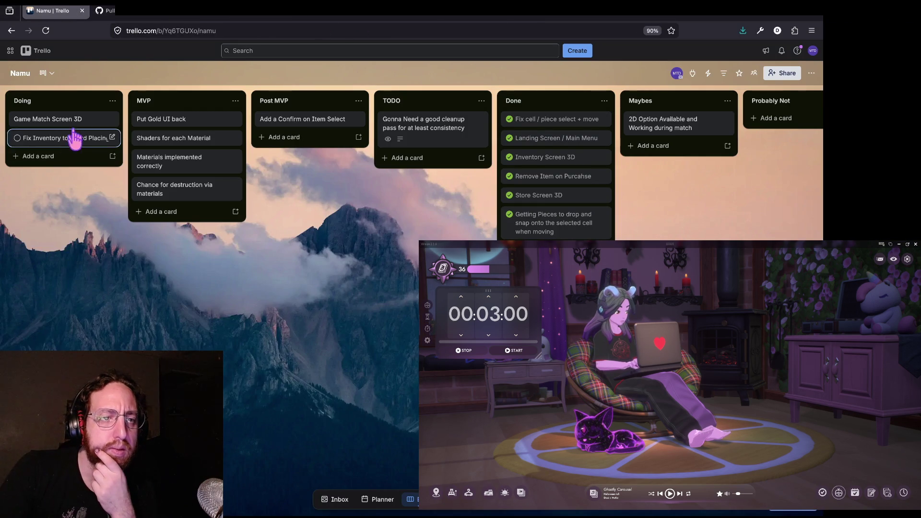
drag(78, 140, 75, 147)
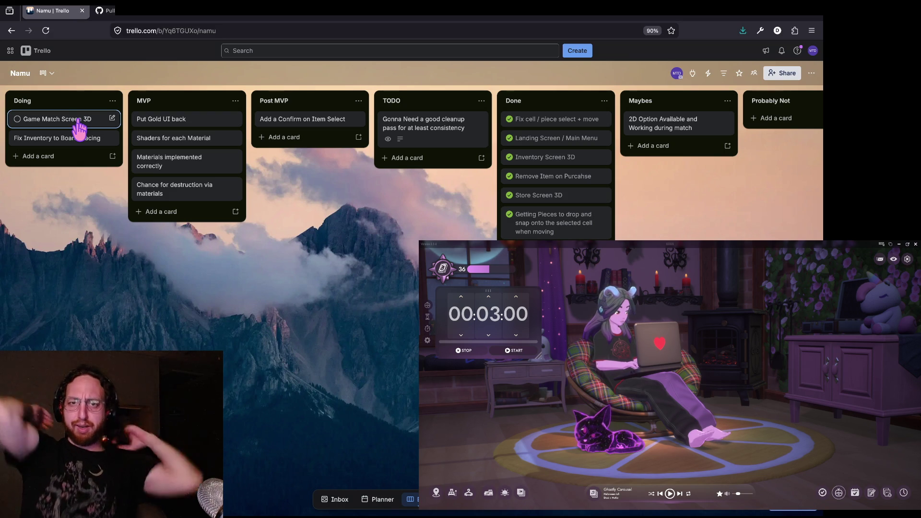
drag(79, 127, 69, 140)
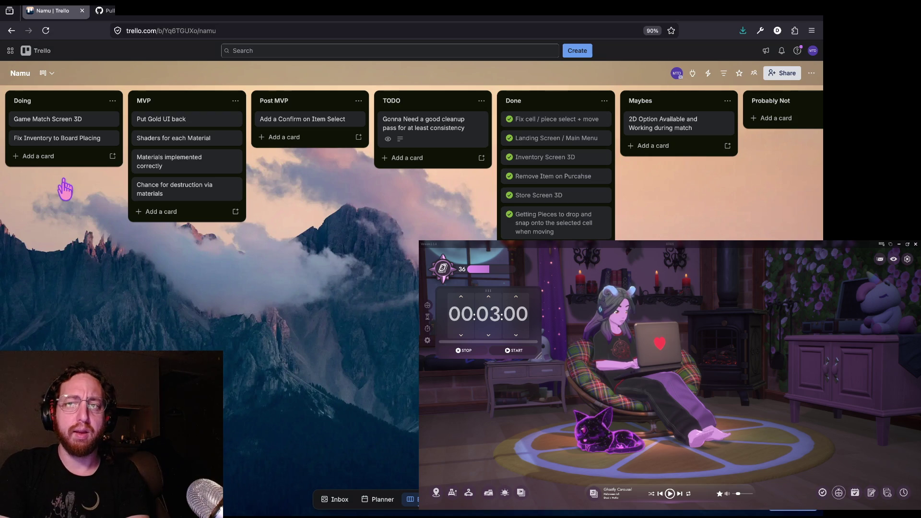
- Log into the running chess game as 'asdf', pick a board, then stop the test run
key(super+Tab)
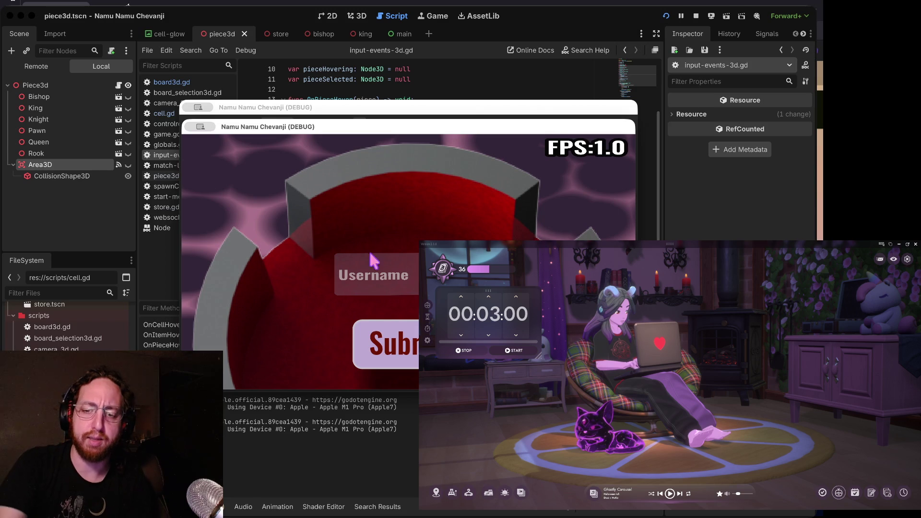
click(370, 255)
text(asdf)
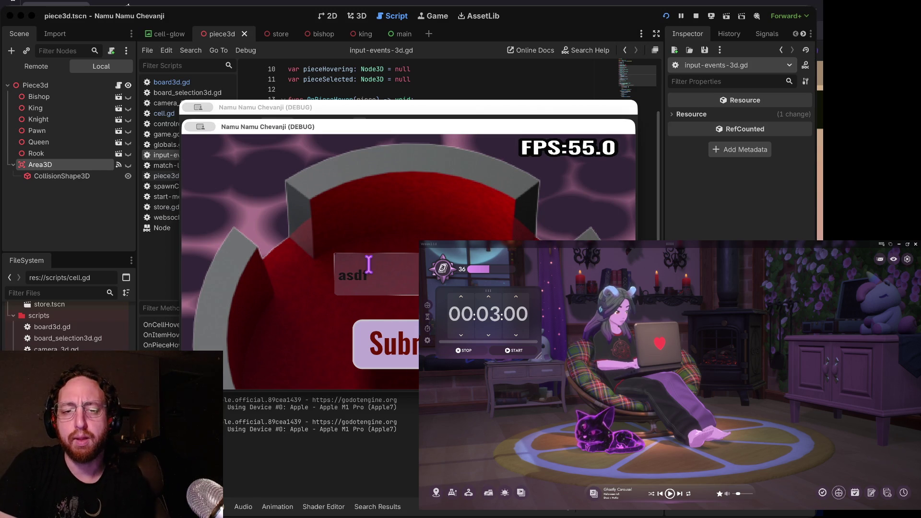
click(393, 368)
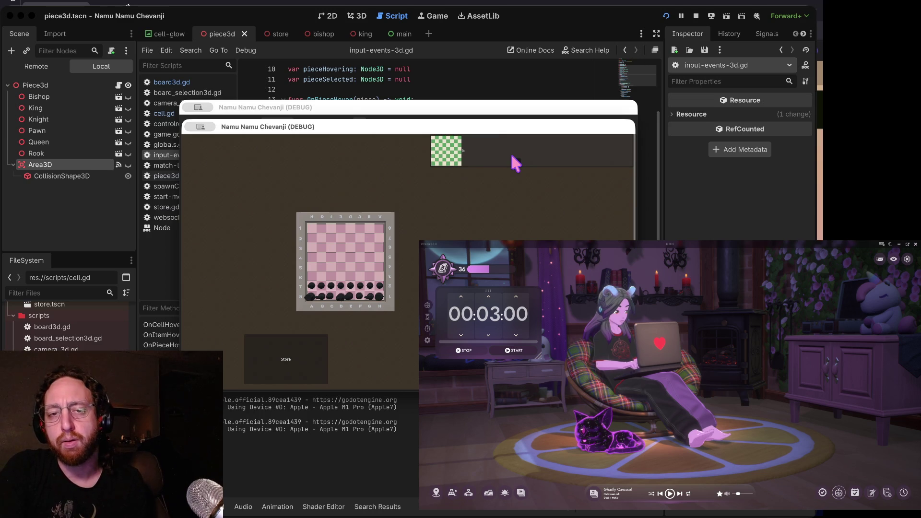
click(512, 157)
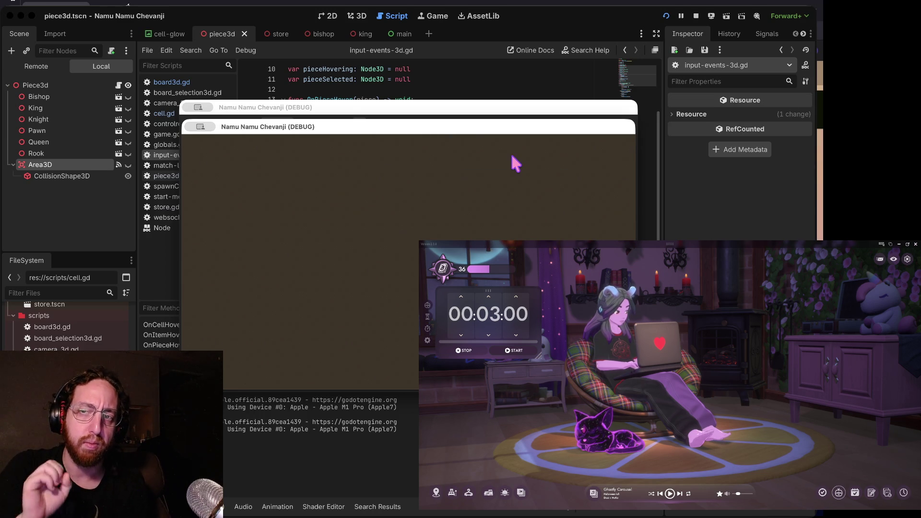
click(695, 15)
click(521, 109)
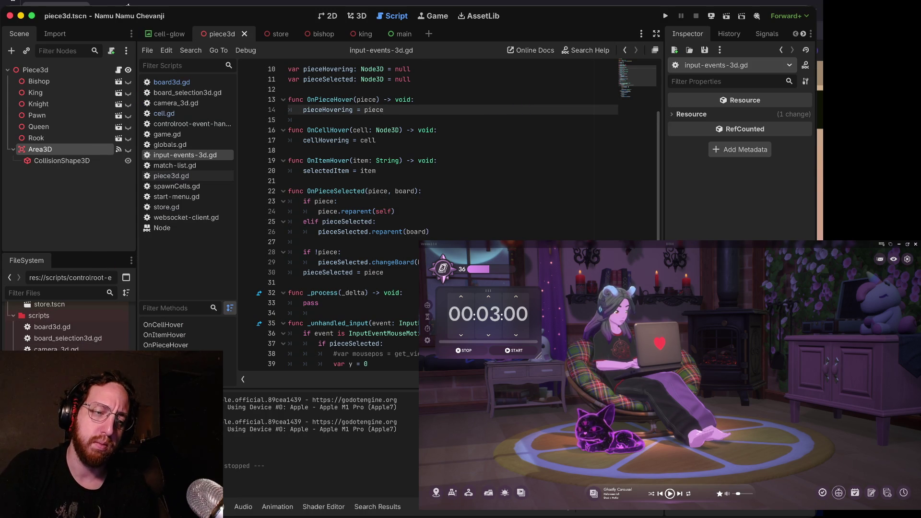
- Open controlroot-event-handler.gd and scroll around its MatchList case
double_click(72, 360)
click(317, 130)
scroll(332, 136, up, 2)
scroll(332, 135, up, 8)
scroll(332, 136, down, 10)
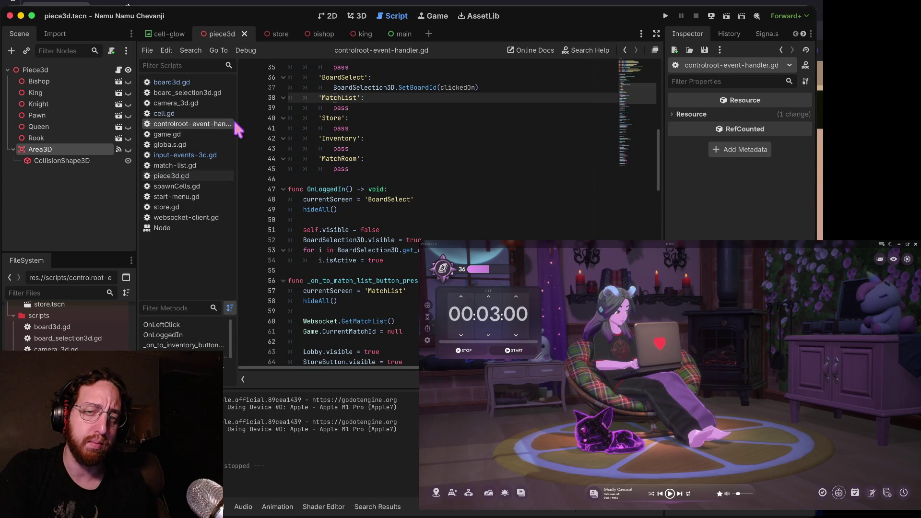
scroll(336, 165, up, 5)
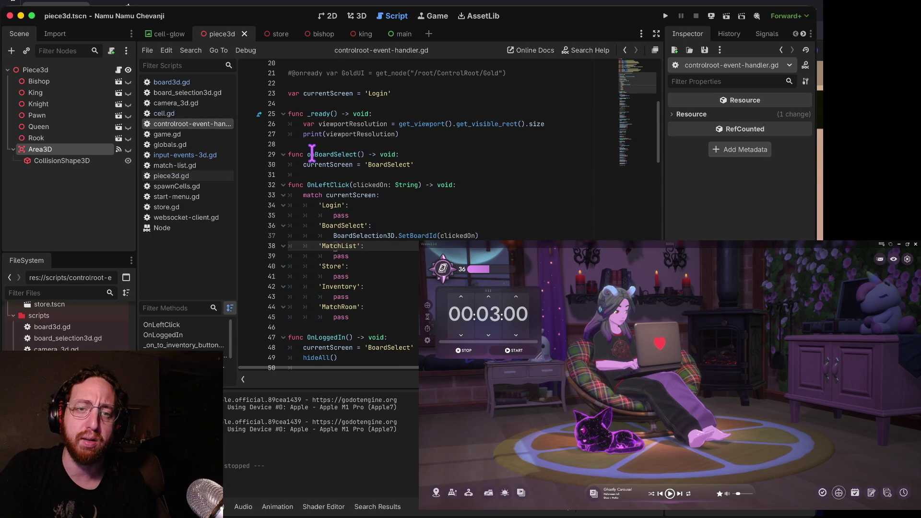
scroll(311, 153, up, 3)
scroll(311, 153, right, 1)
scroll(312, 153, up, 4)
scroll(312, 153, left, 1)
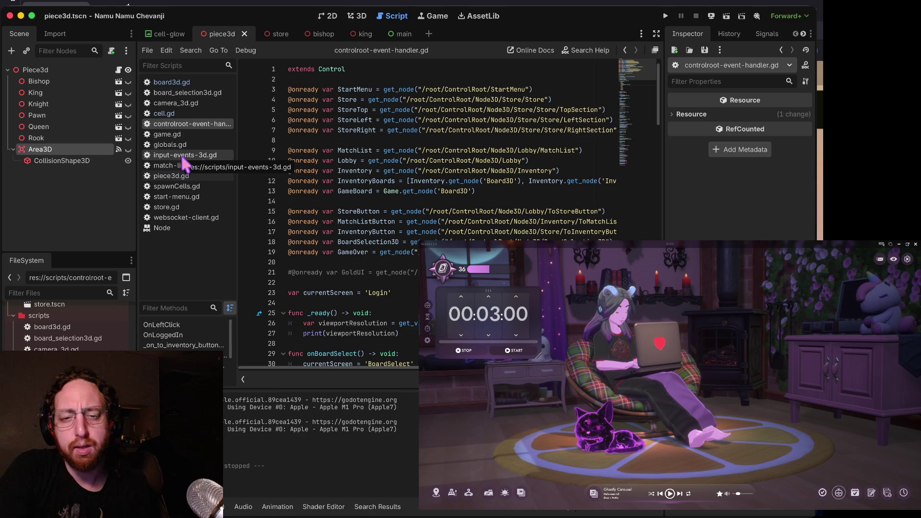
- Select the screen-handling functions and the 'Login' case line of the currentScreen match
mouse_move(290, 242)
mouse_down()
mouse_move(294, 366)
mouse_move(408, 238)
mouse_up()
scroll(408, 238, down, 15)
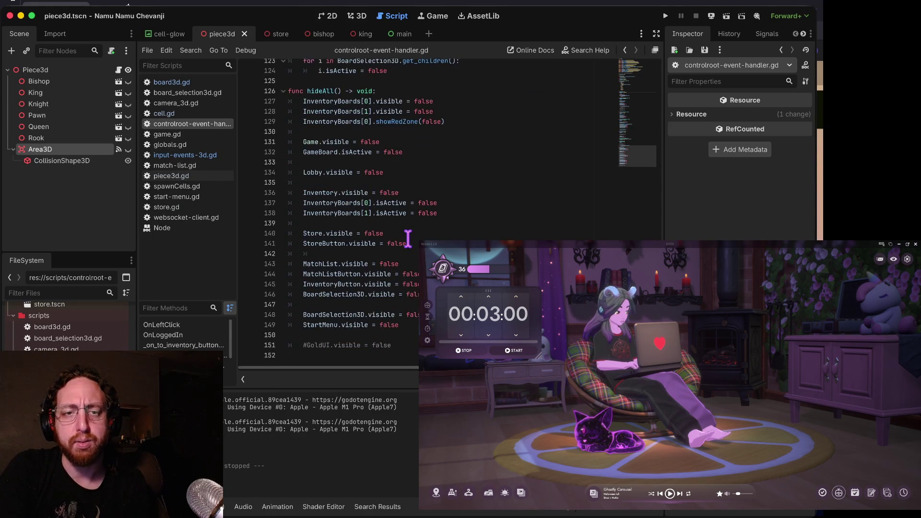
scroll(408, 238, up, 18)
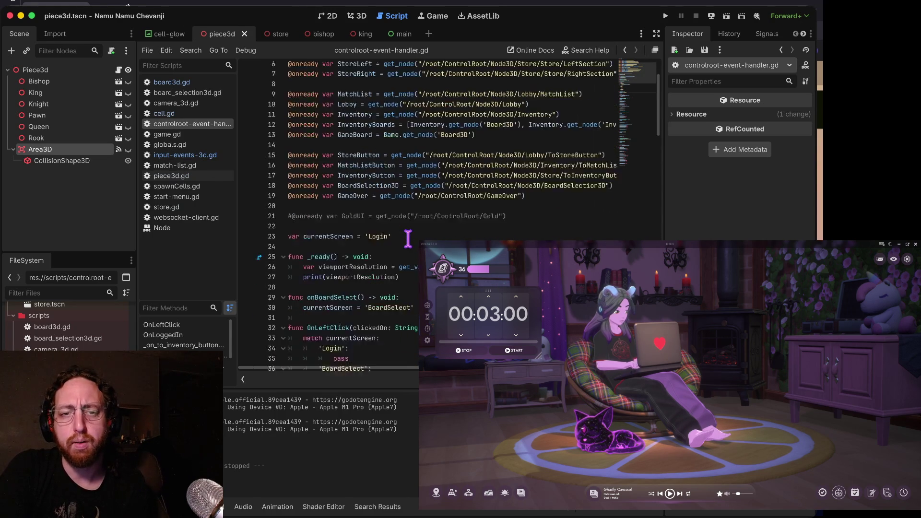
scroll(408, 238, down, 4)
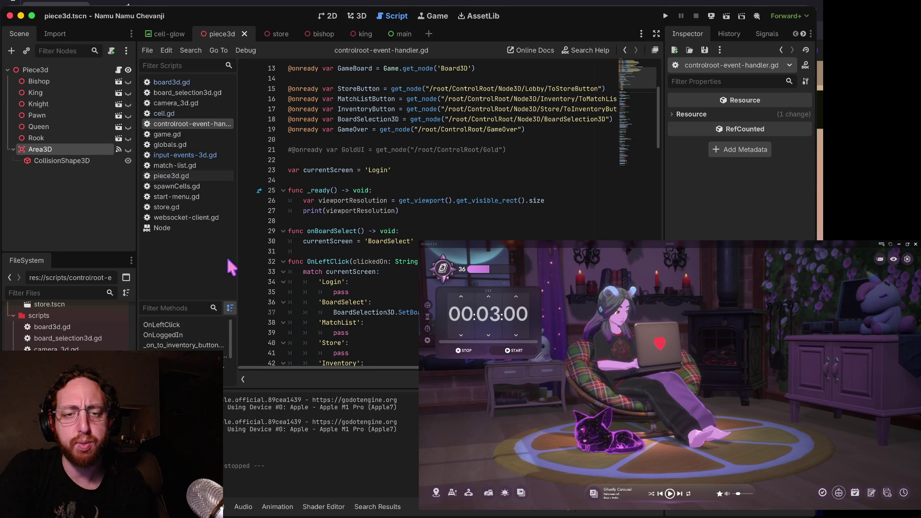
scroll(328, 185, down, 7)
drag(364, 151, 399, 142)
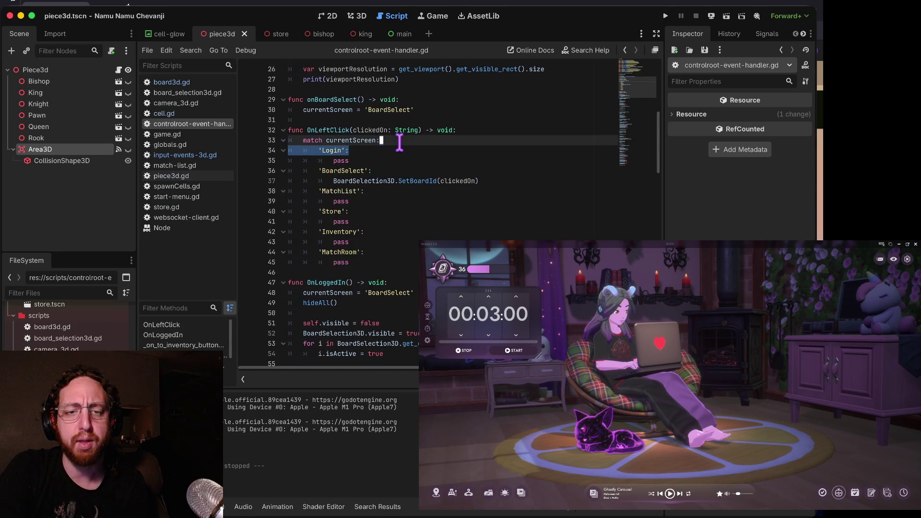
scroll(399, 142, down, 8)
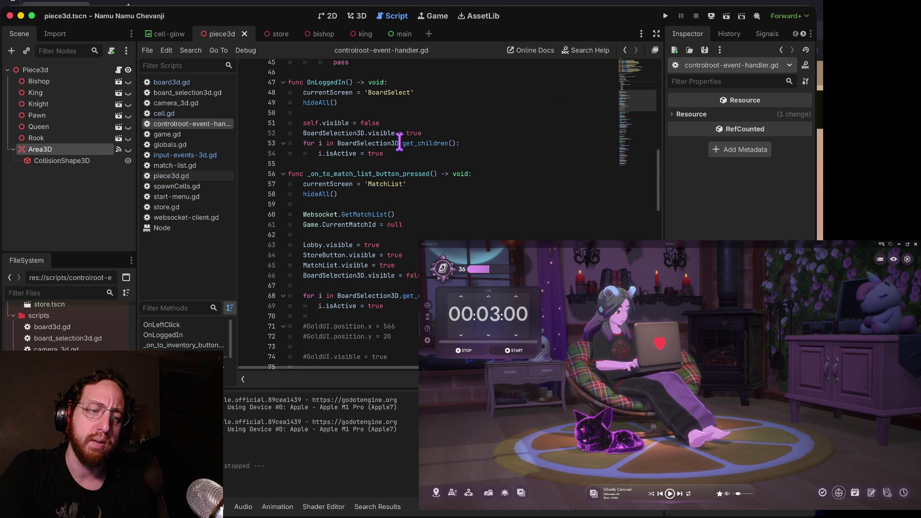
scroll(29, 336, up, 5)
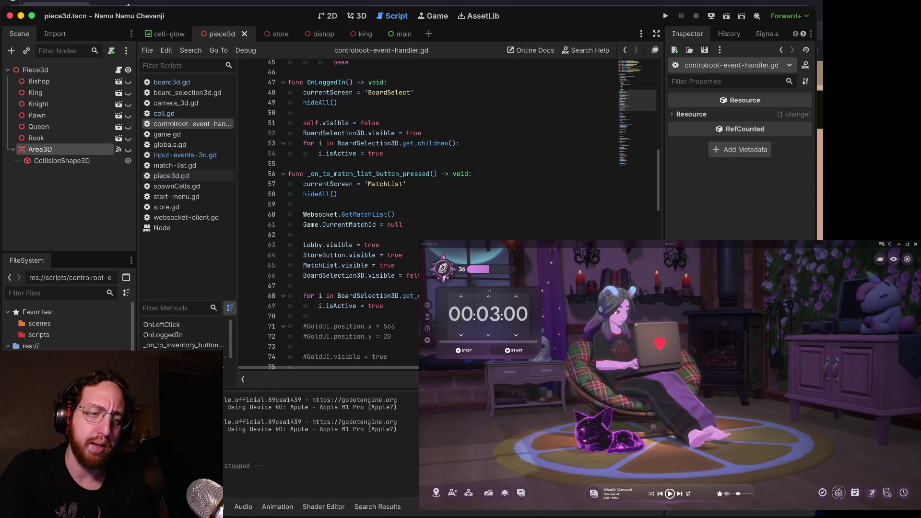
scroll(67, 326, down, 3)
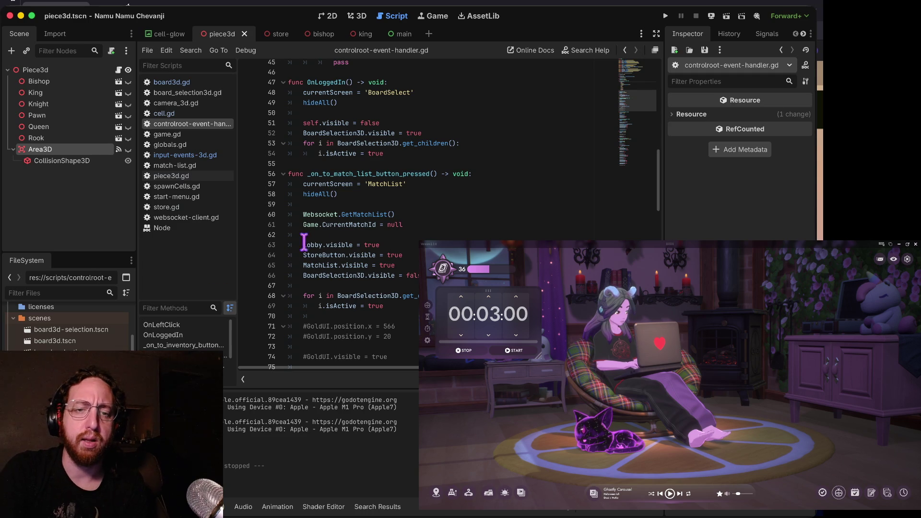
drag(304, 241, 307, 221)
click(374, 212)
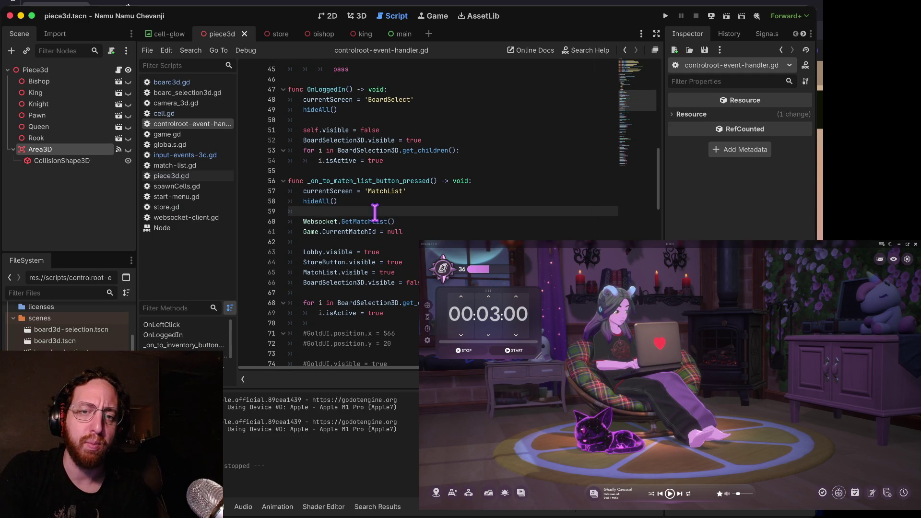
scroll(374, 212, down, 3)
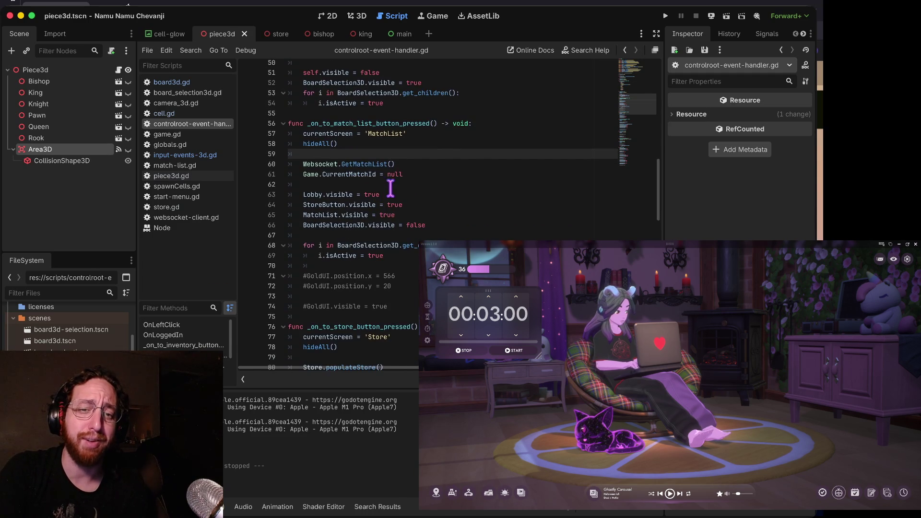
scroll(362, 156, down, 2)
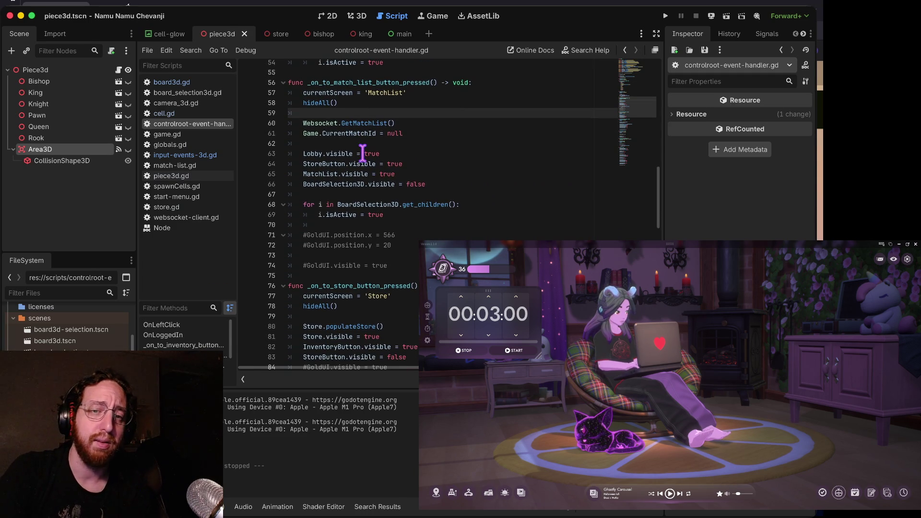
click(362, 146)
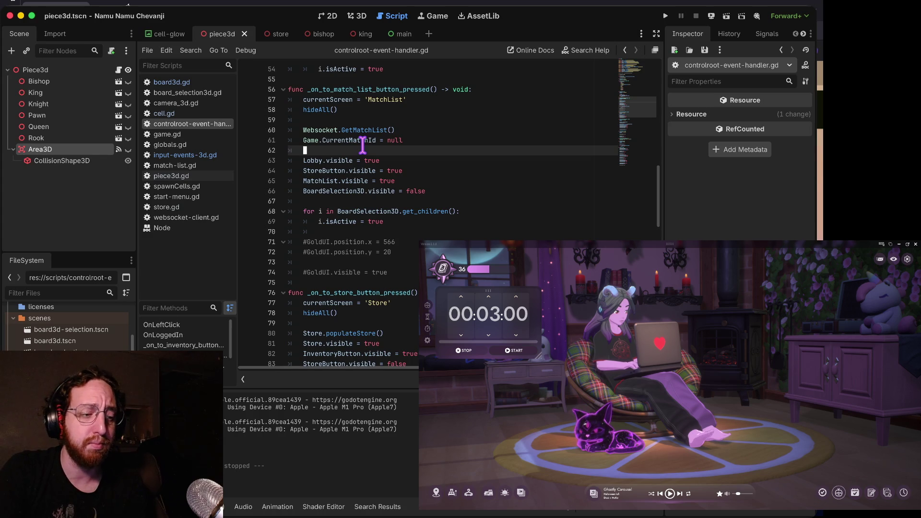
scroll(363, 144, down, 2)
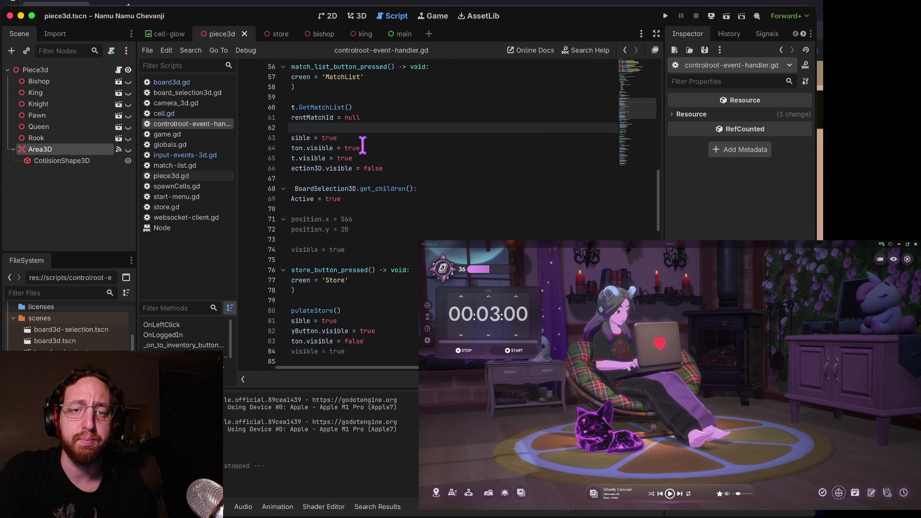
scroll(363, 144, down, 1)
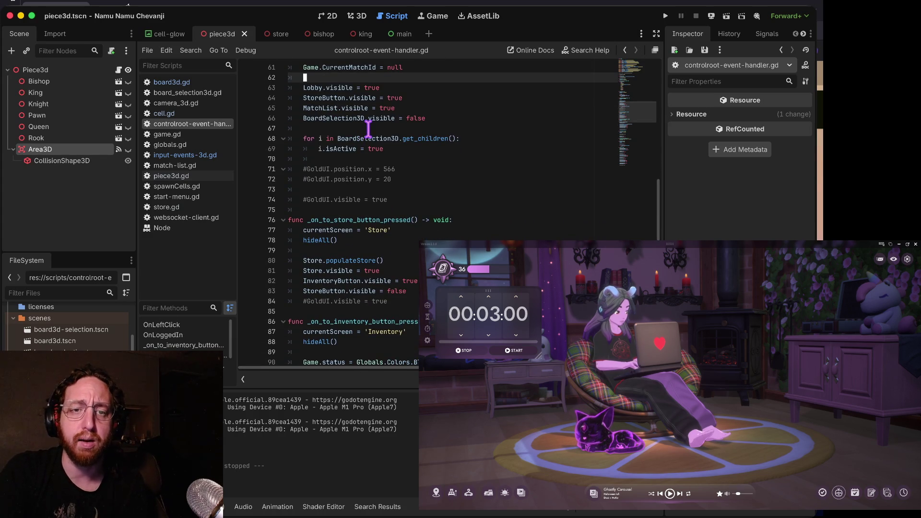
click(367, 129)
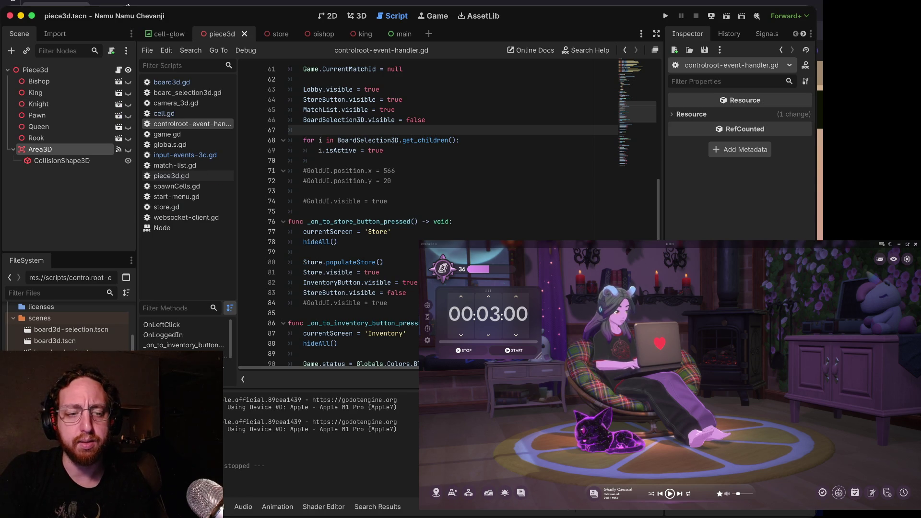
scroll(67, 326, up, 3)
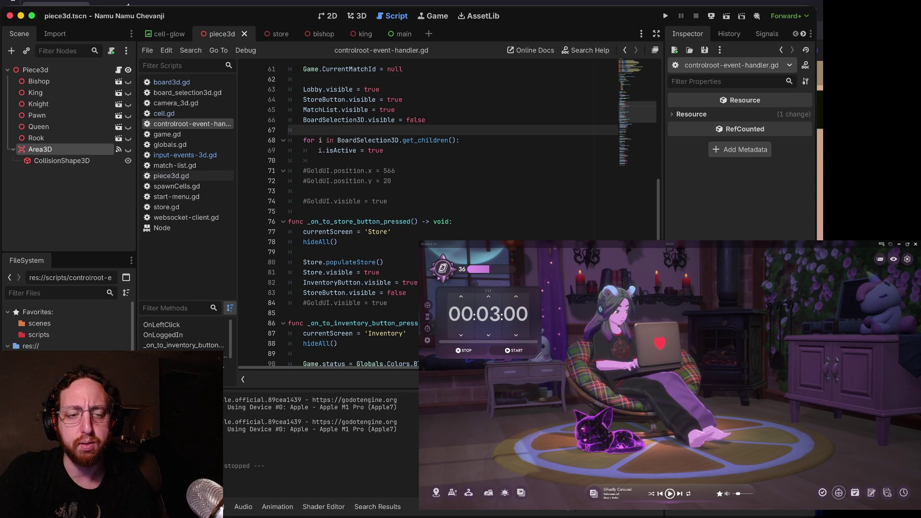
scroll(67, 331, down, 1)
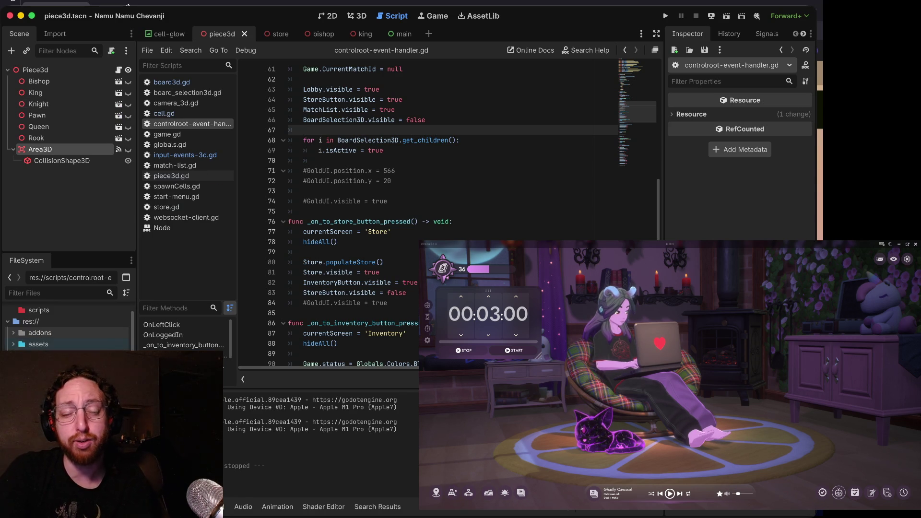
click(482, 143)
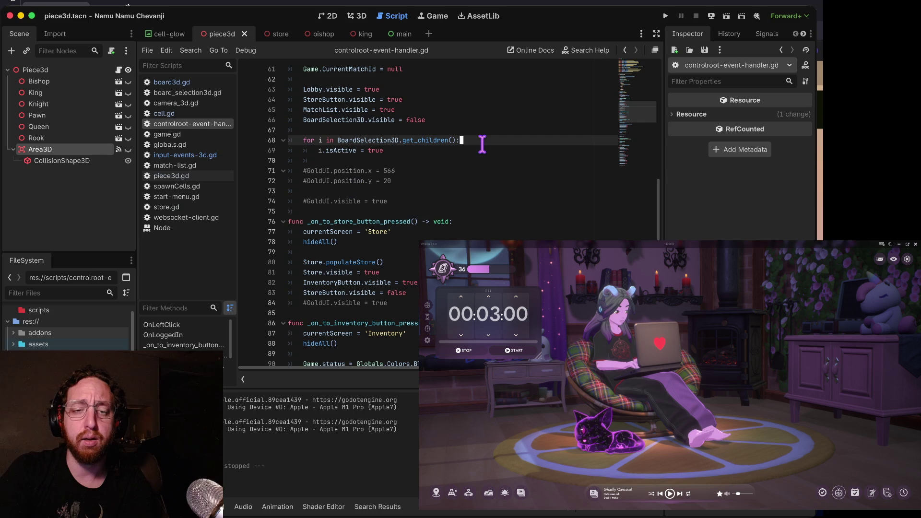
scroll(464, 94, down, 15)
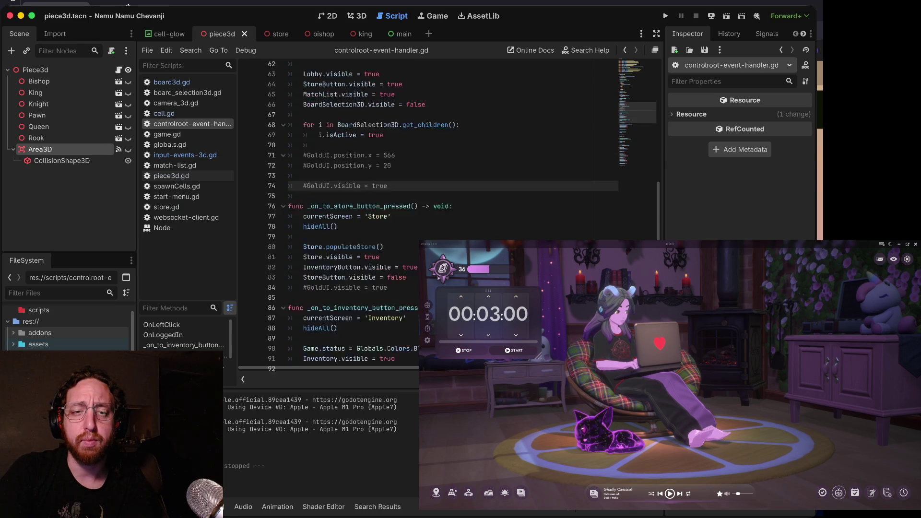
- Select and review lines 129 to 149 of the hideAll() function
scroll(422, 247, up, 1)
mouse_move(402, 334)
mouse_down()
mouse_move(295, 152)
mouse_move(291, 113)
mouse_move(289, 343)
mouse_move(285, 131)
mouse_up()
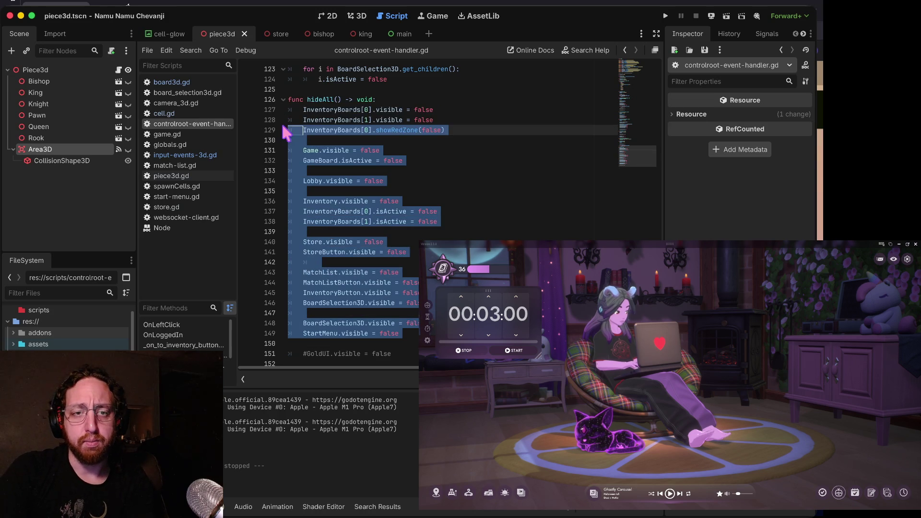
click(292, 109)
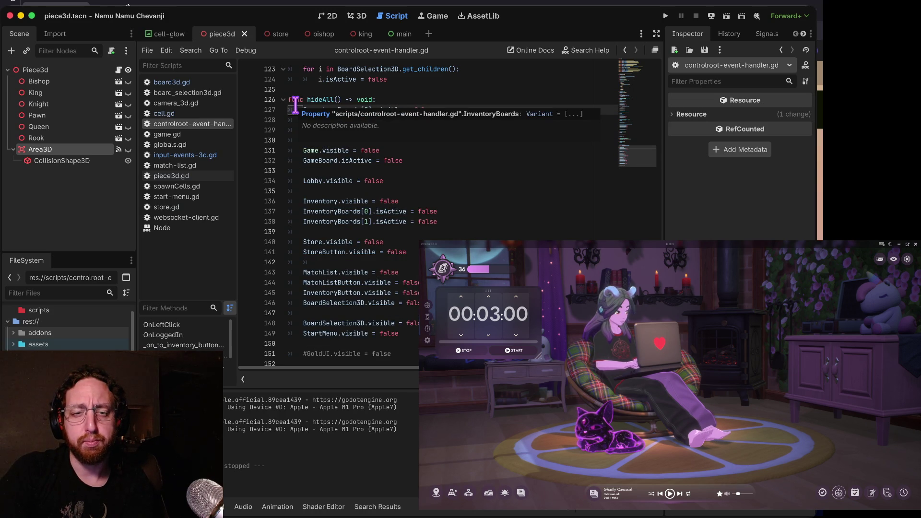
click(312, 201)
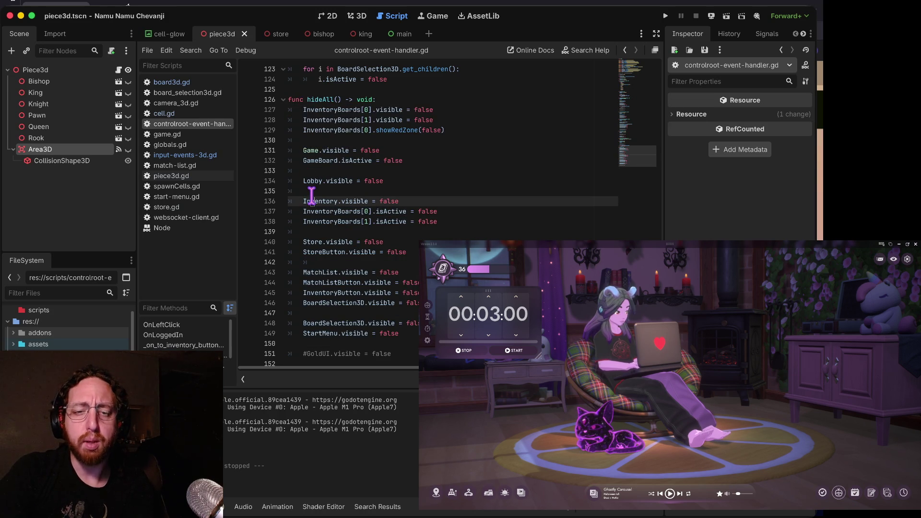
click(413, 344)
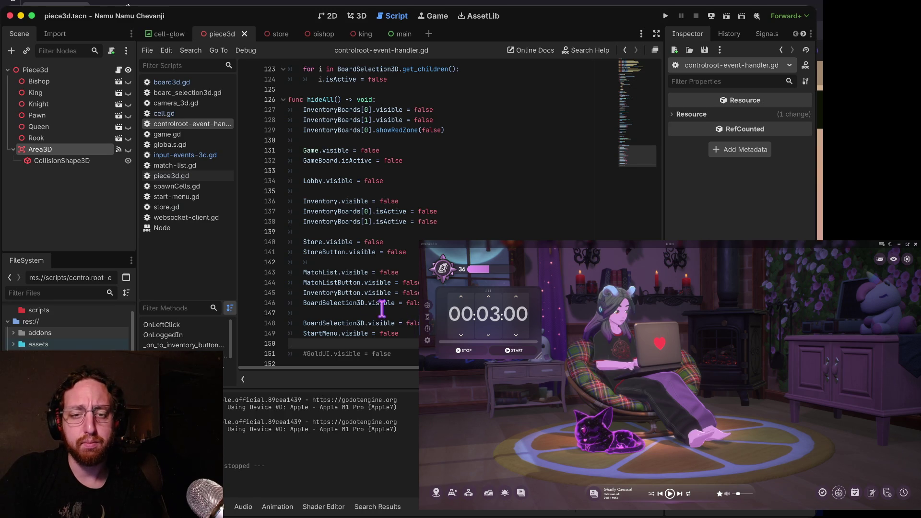
mouse_move(404, 332)
mouse_down()
mouse_move(283, 127)
mouse_move(302, 101)
mouse_move(398, 278)
mouse_move(393, 353)
mouse_up()
click(392, 353)
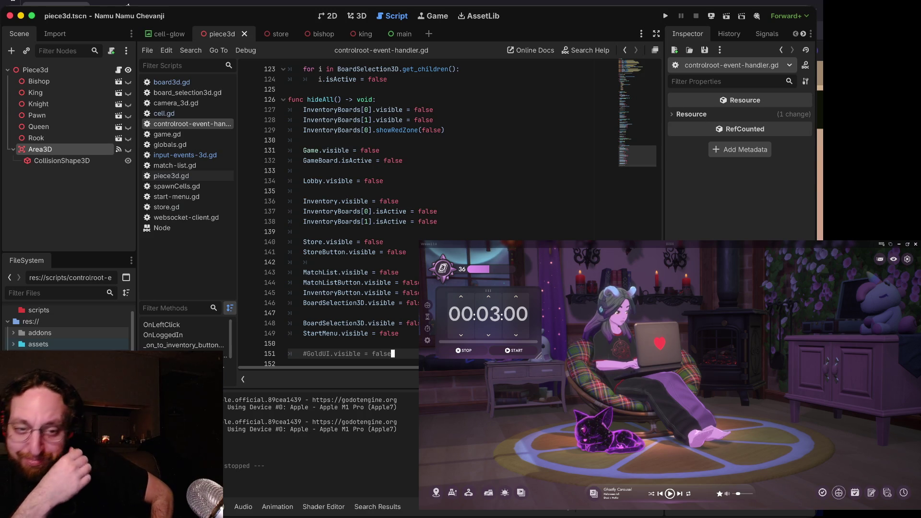
- Inspect the showRedZone and Inventory.visible lines in hideAll(), then run the chess project
click(418, 233)
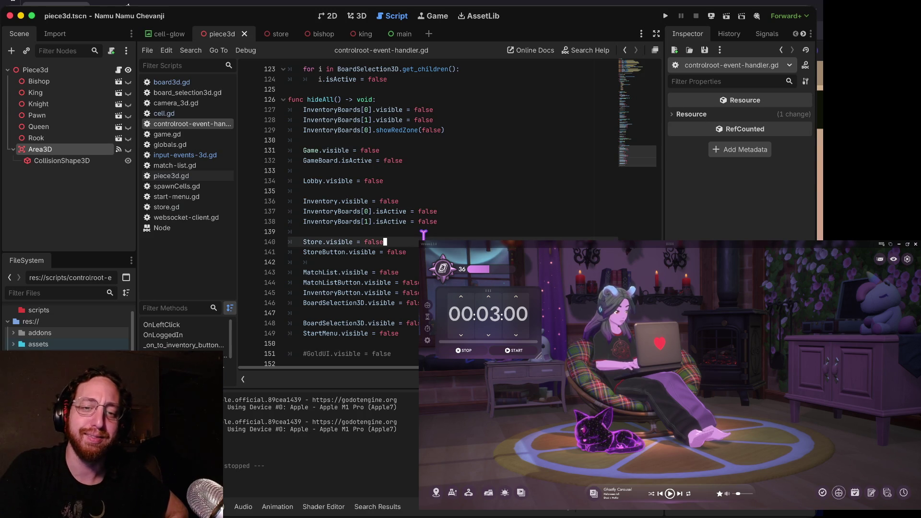
scroll(418, 232, up, 1)
click(422, 231)
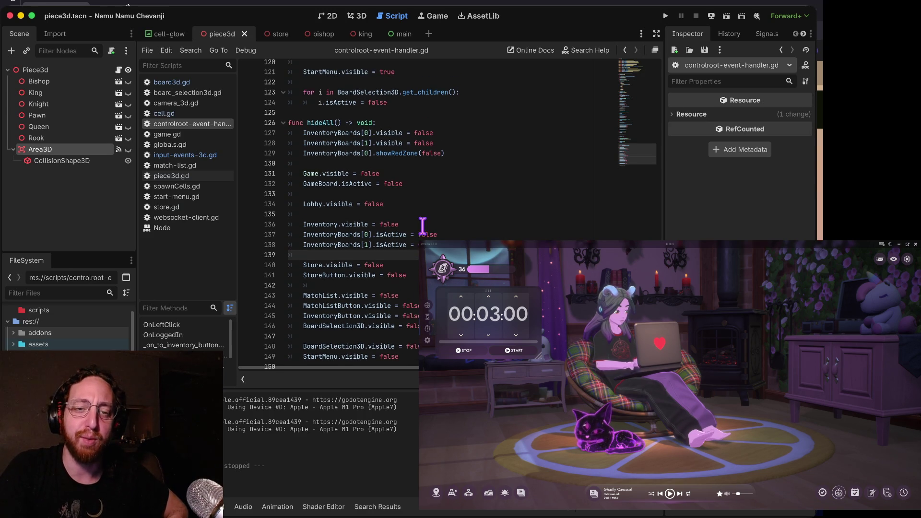
click(422, 221)
scroll(421, 220, up, 2)
triple_click(408, 223)
click(405, 232)
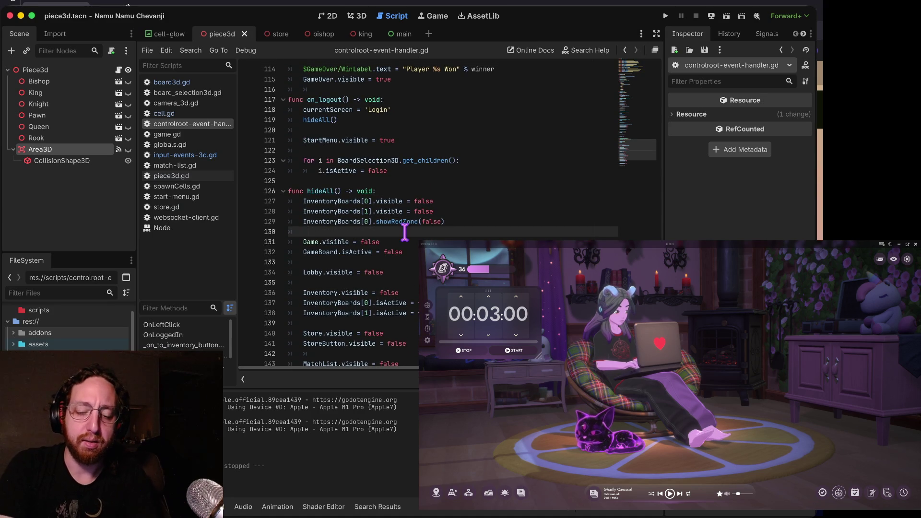
key(super+b)
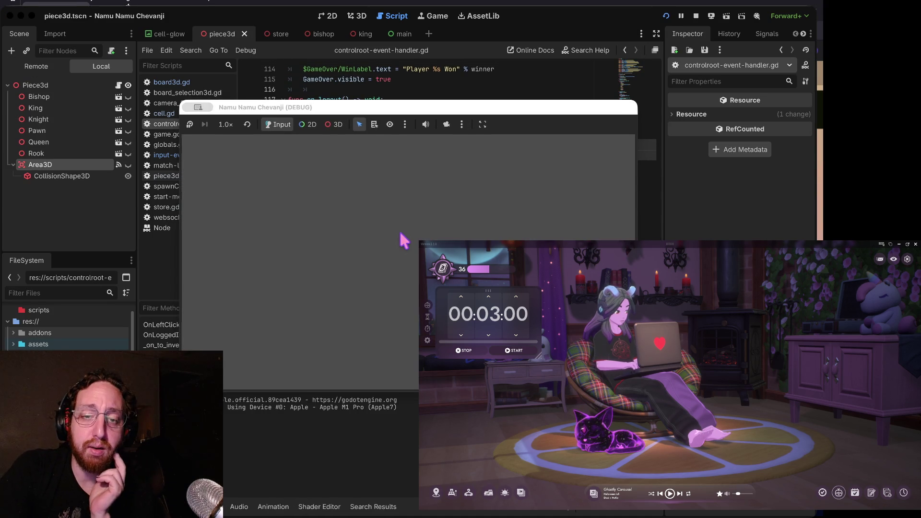
- Log into the game with a test username, open the top match entry, then stop the run
click(403, 264)
text(asd)
click(405, 350)
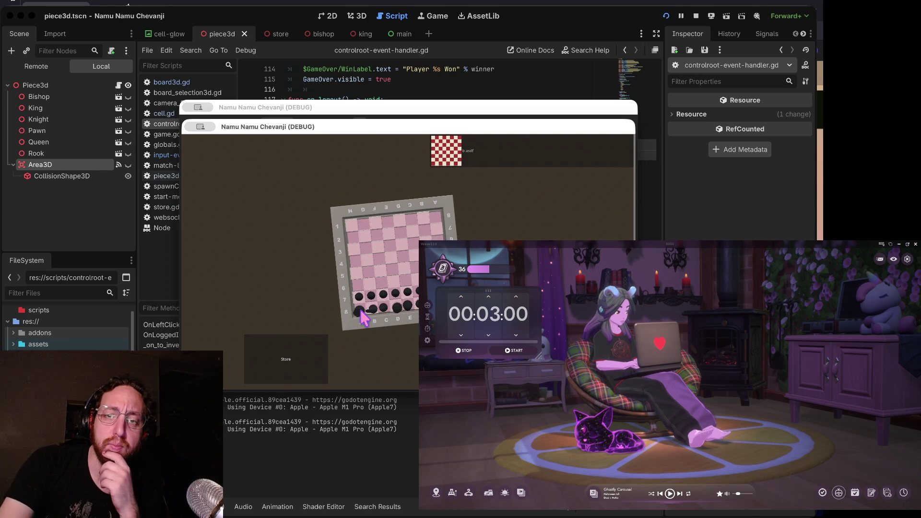
click(528, 160)
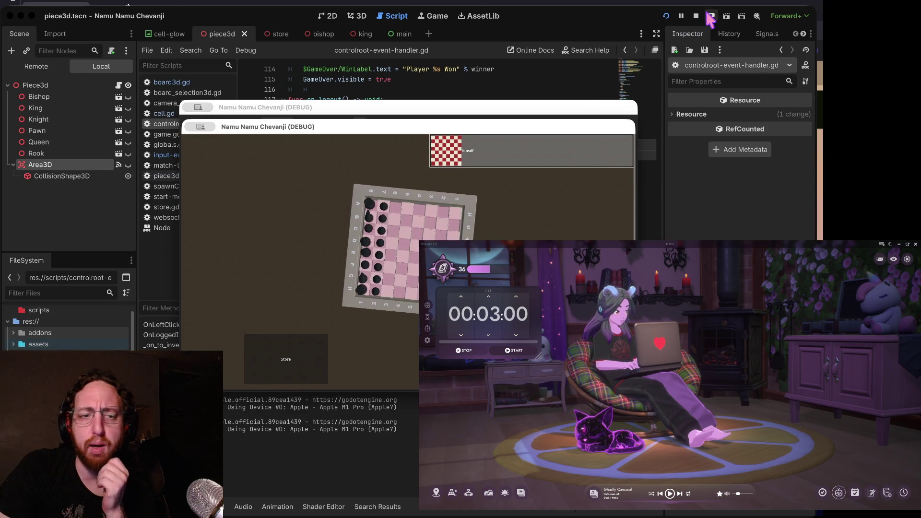
click(696, 16)
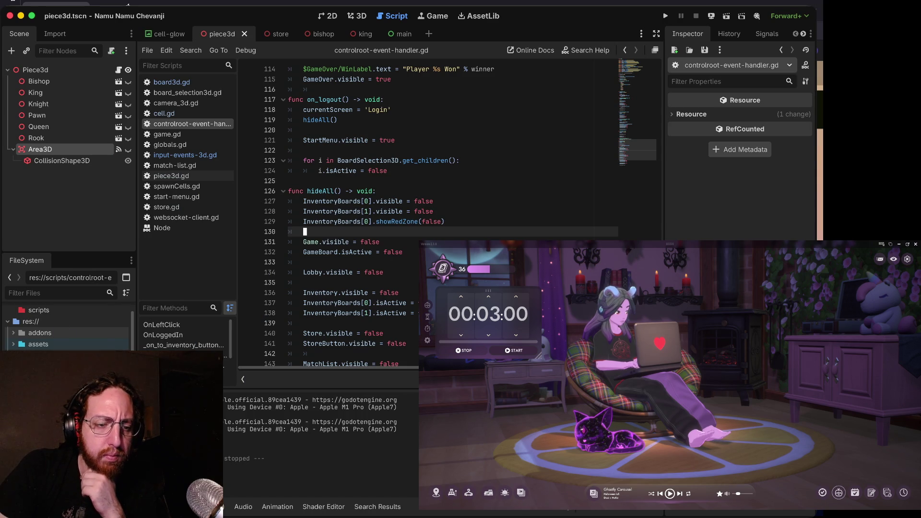
- Inspect the Game.visible = false line 131 inside hideAll() in controlroot-event-handler.gd
scroll(70, 338, down, 3)
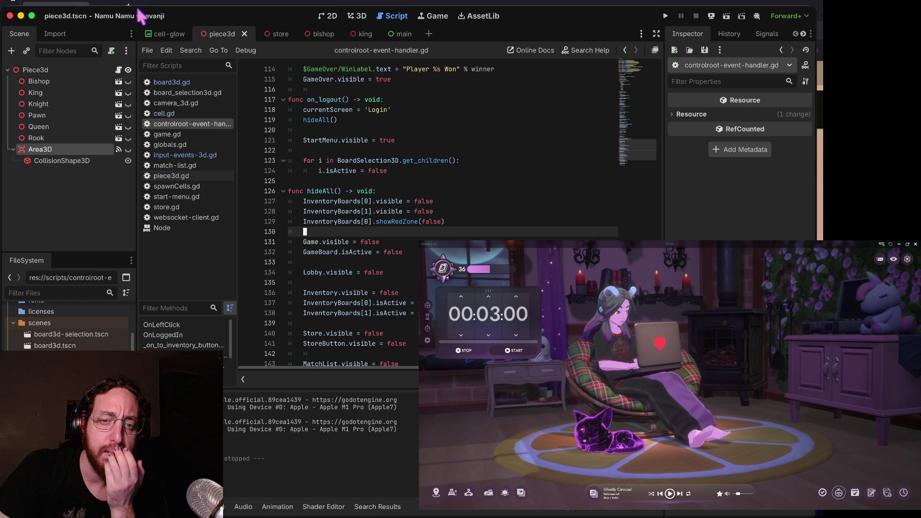
drag(304, 242, 399, 238)
click(346, 240)
drag(318, 242, 299, 242)
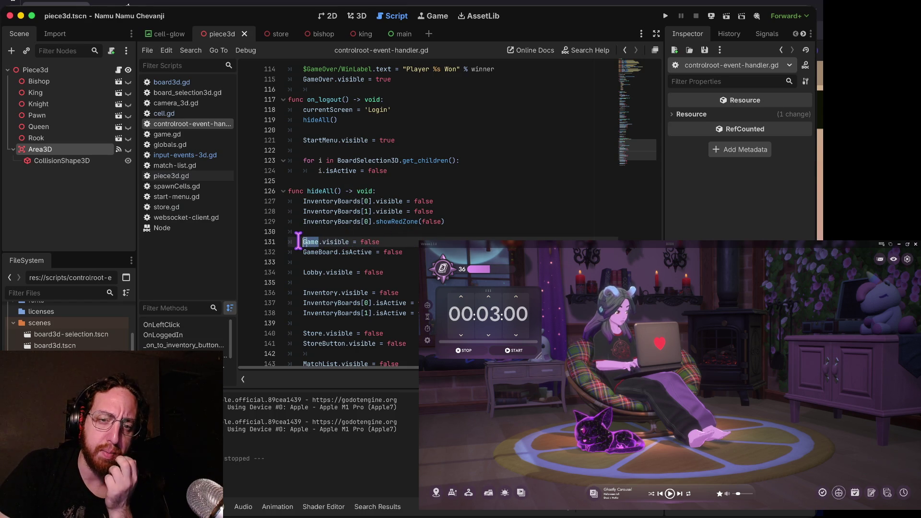
click(322, 261)
drag(318, 242, 288, 242)
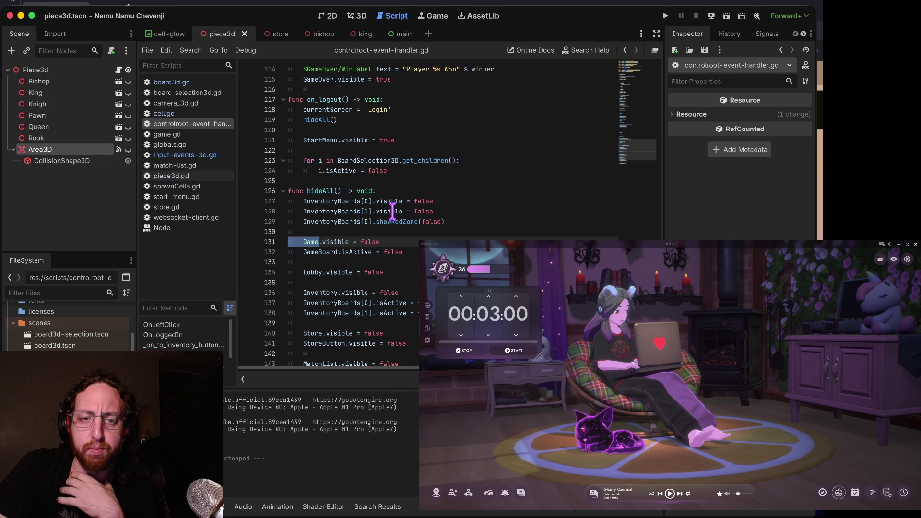
click(394, 211)
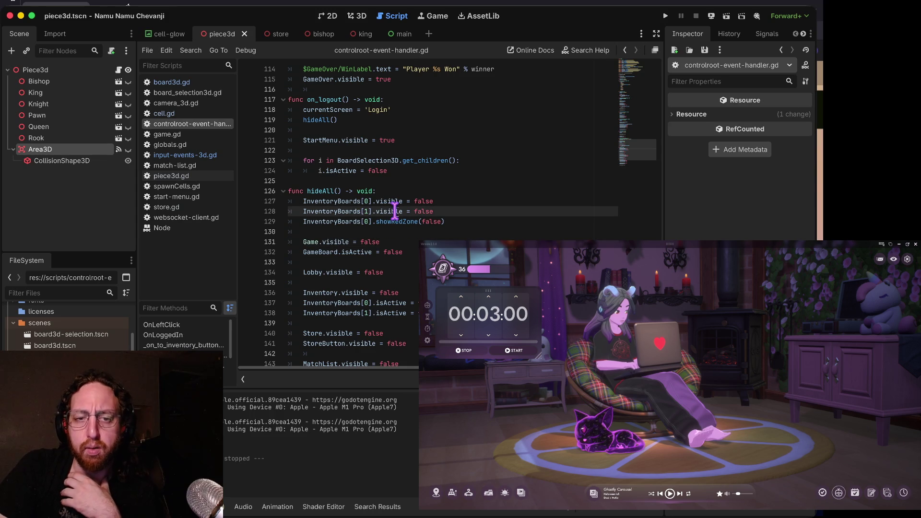
click(326, 242)
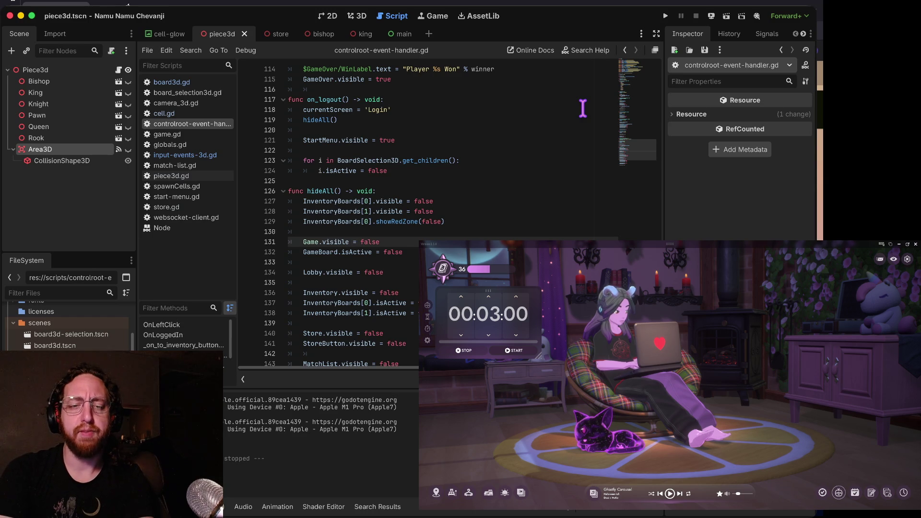
key(Down)
key(Down)
key(Down)
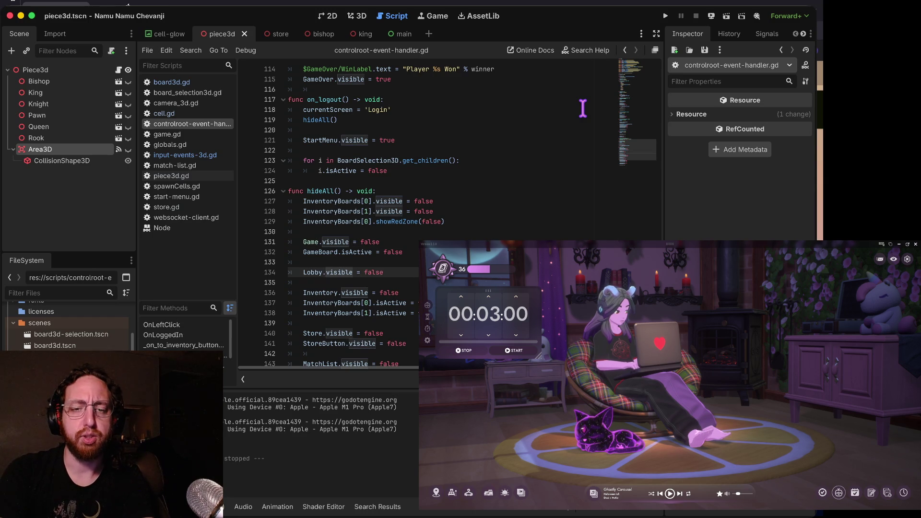
key(Up)
key(Up)
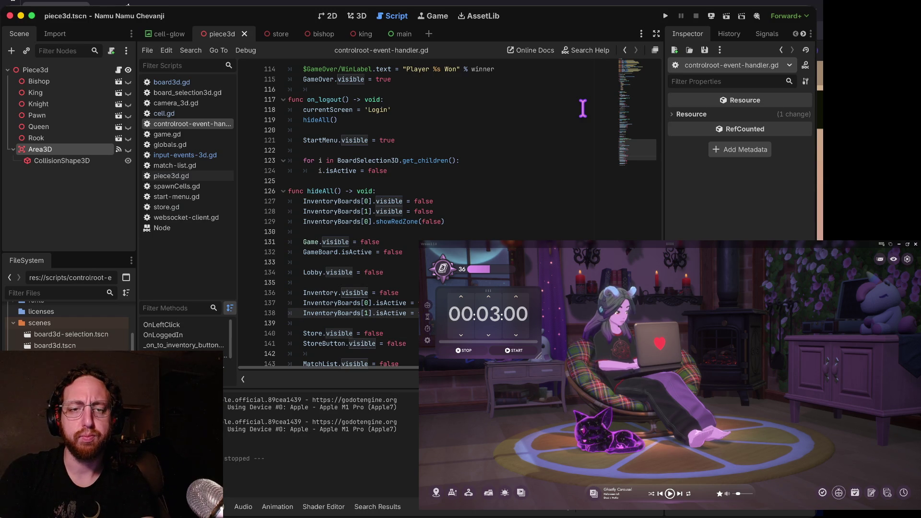
- Search the script for 'game.v' to check the other Game.visible lines, then run the project
key(ctrl+f)
text(game.visible)
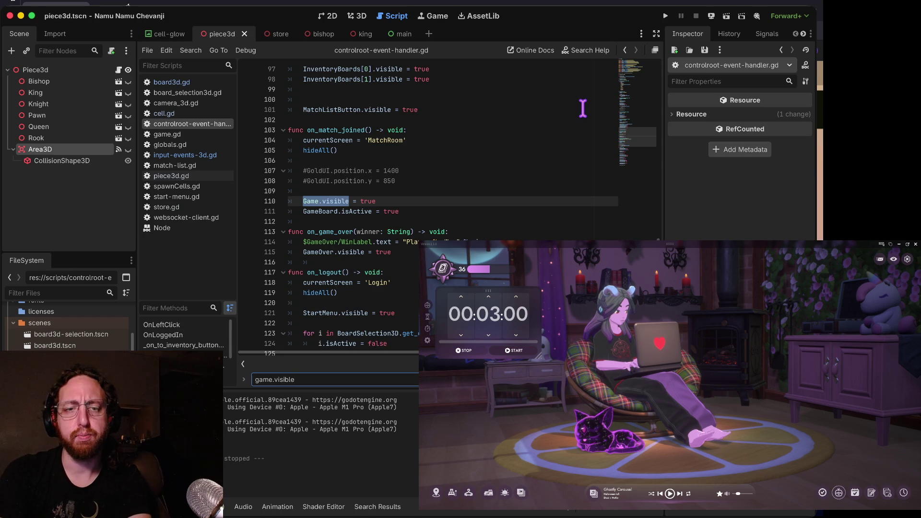
key(Return)
key(Escape)
key(Up)
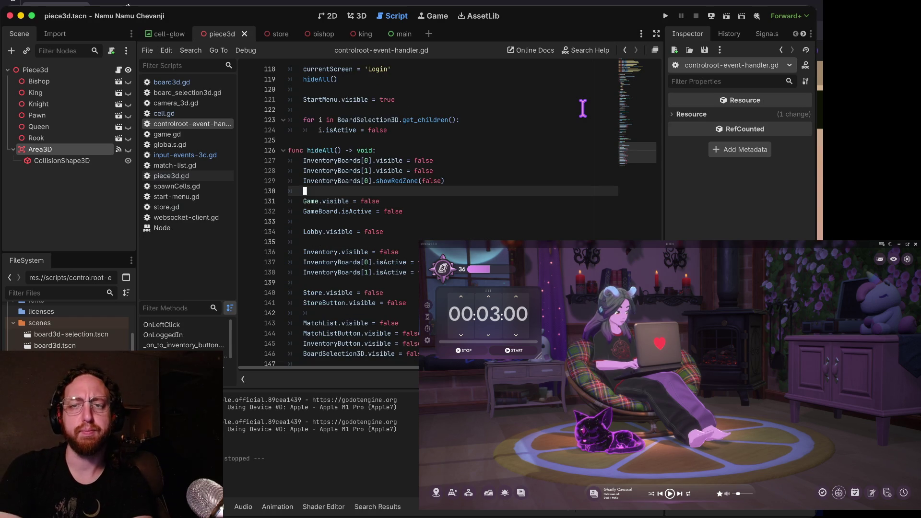
key(Down)
key(Down)
key(Down)
key(super+b)
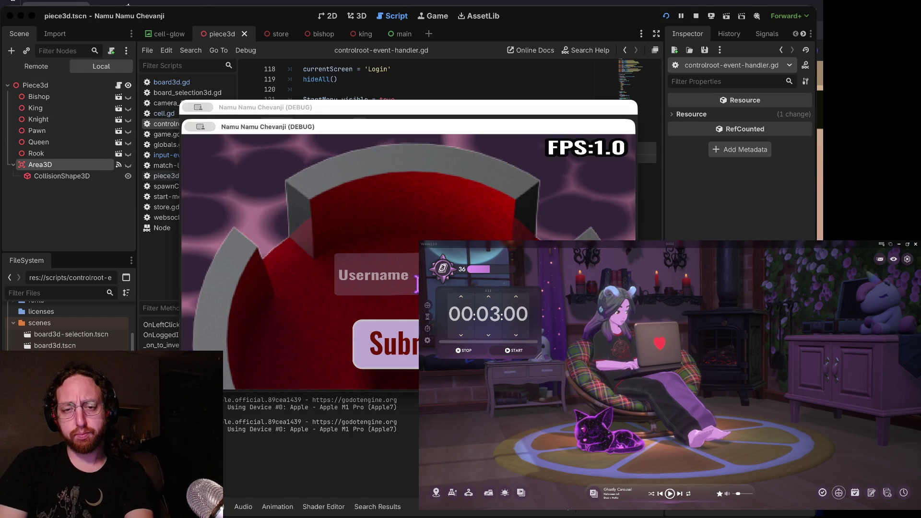
- Submit the login, open the second board to view its pieces, then stop the game
click(400, 366)
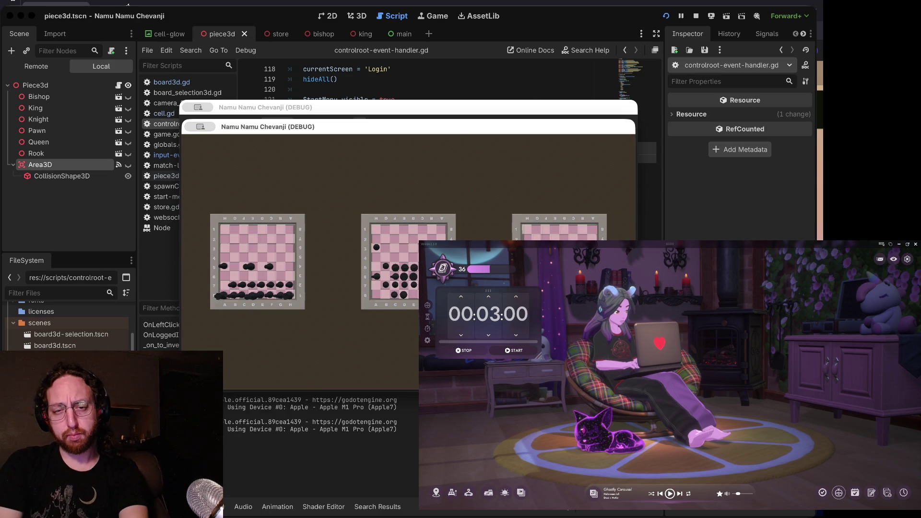
click(389, 261)
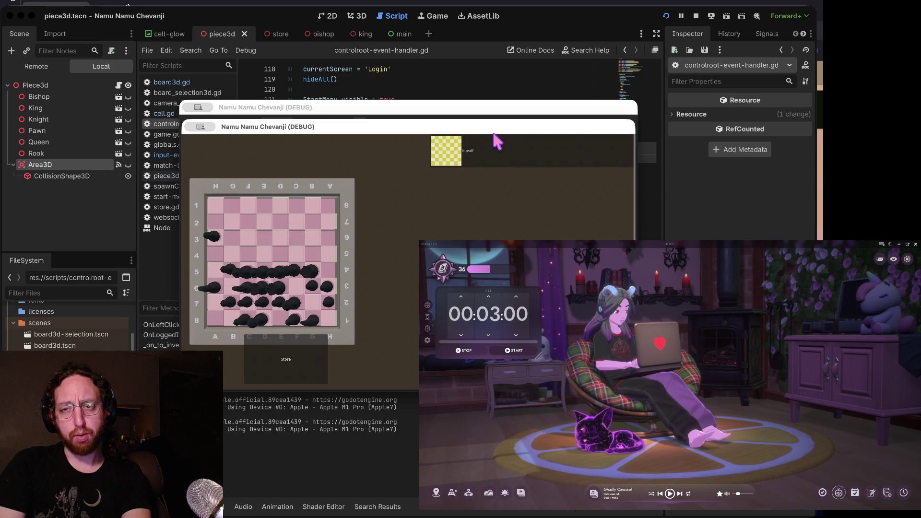
click(696, 16)
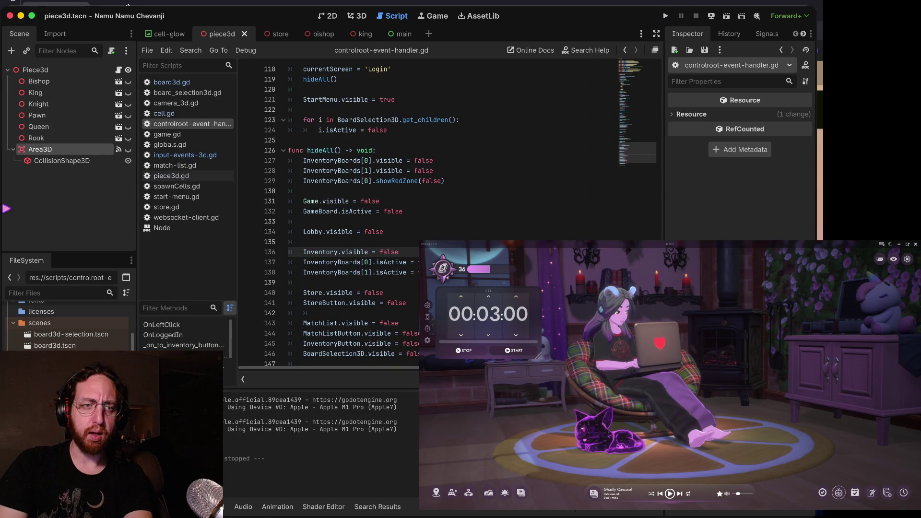
- Open game.tscn, select the Board3D node and show the scene in the 3D view
double_click(58, 379)
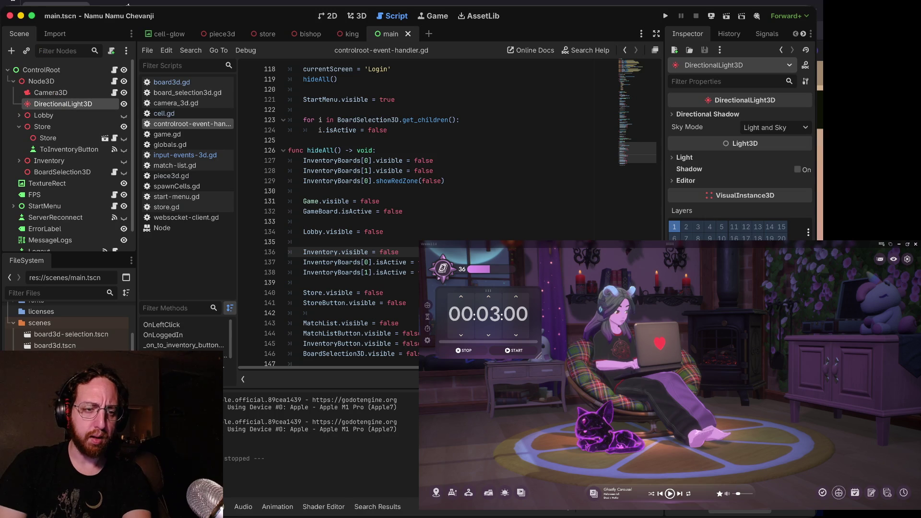
double_click(53, 368)
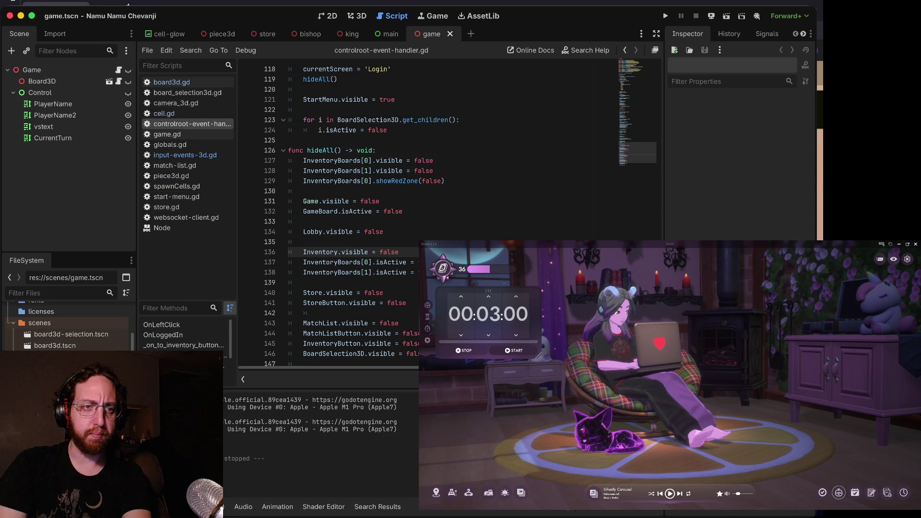
click(48, 83)
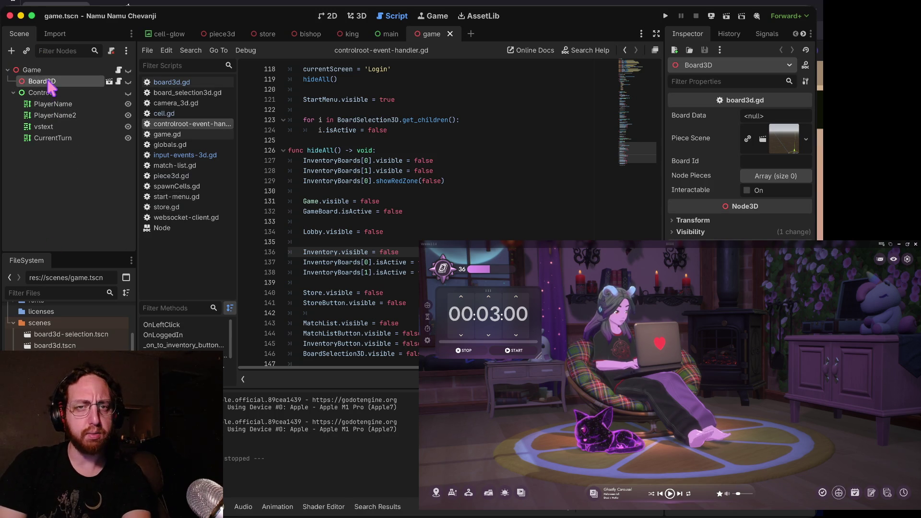
click(360, 17)
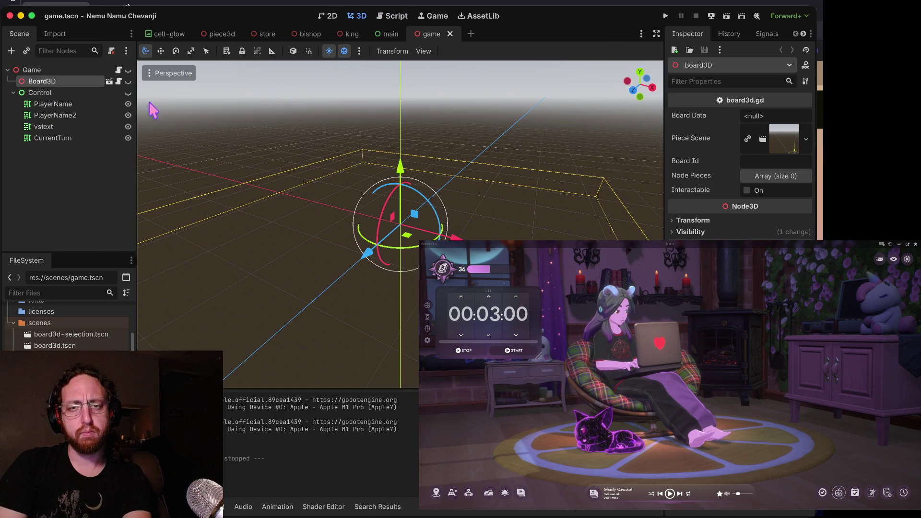
scroll(273, 147, up, 5)
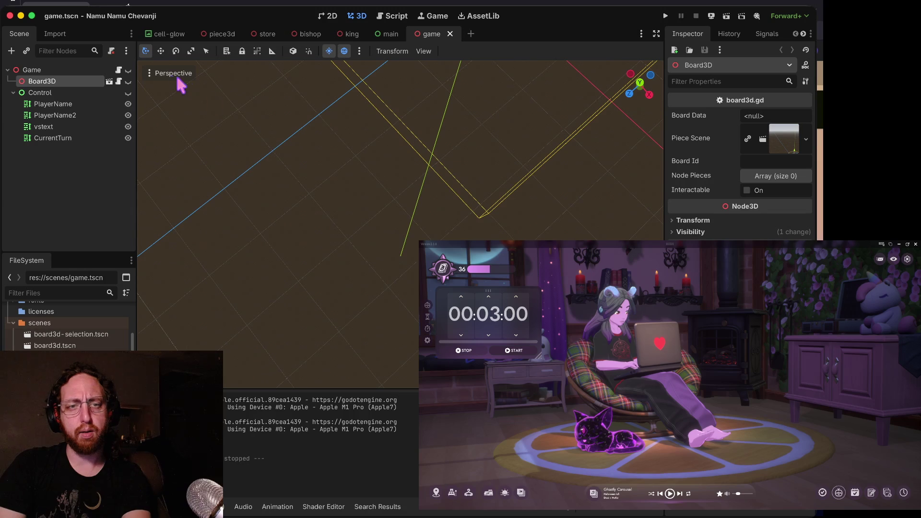
- Toggle Game and Board3D visibility, save game.tscn with Board3D hidden, and run the project
click(128, 70)
click(128, 81)
click(128, 81)
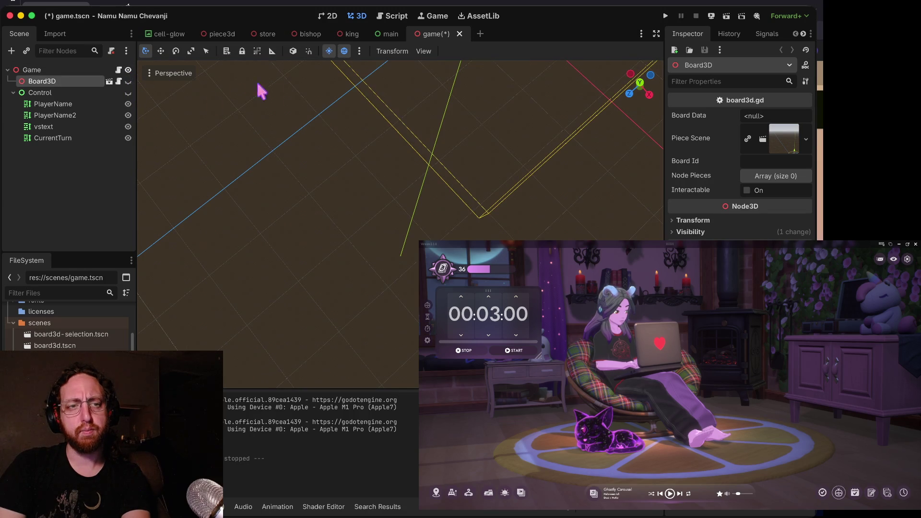
click(128, 81)
scroll(411, 271, down, 10)
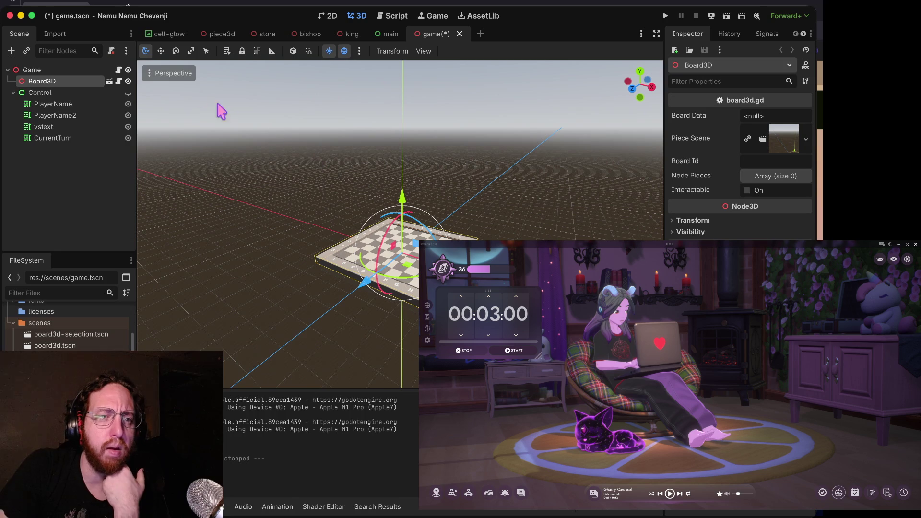
click(128, 81)
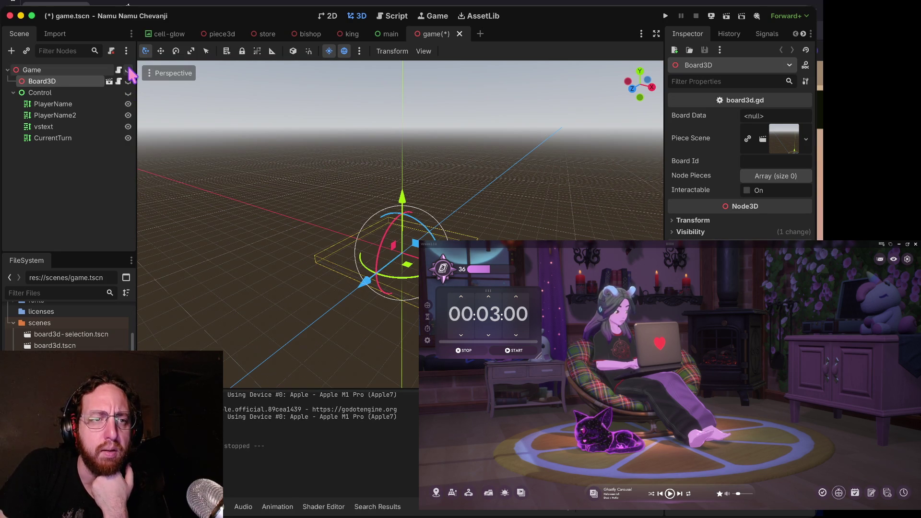
click(128, 81)
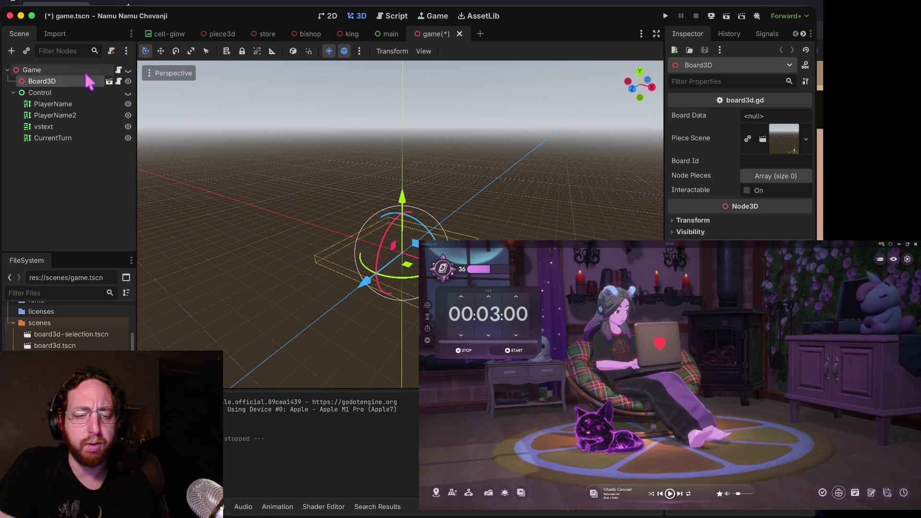
key(super+s)
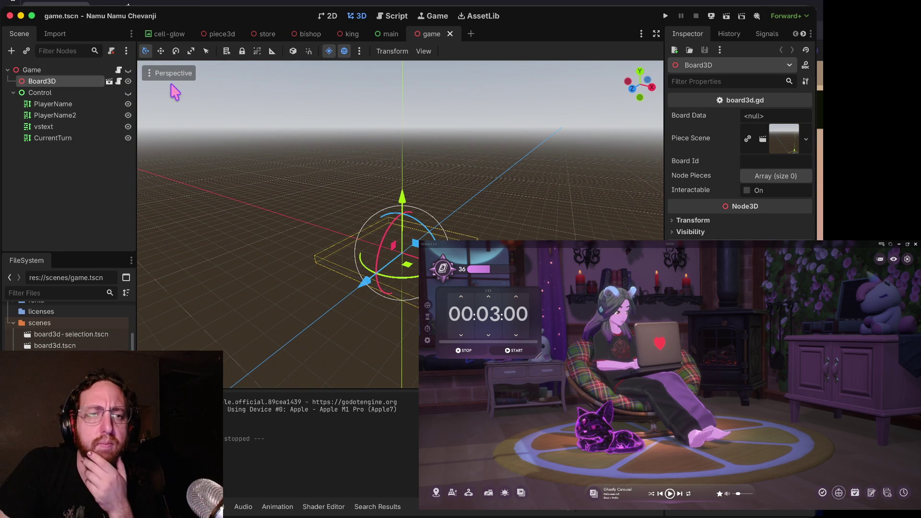
key(super+b)
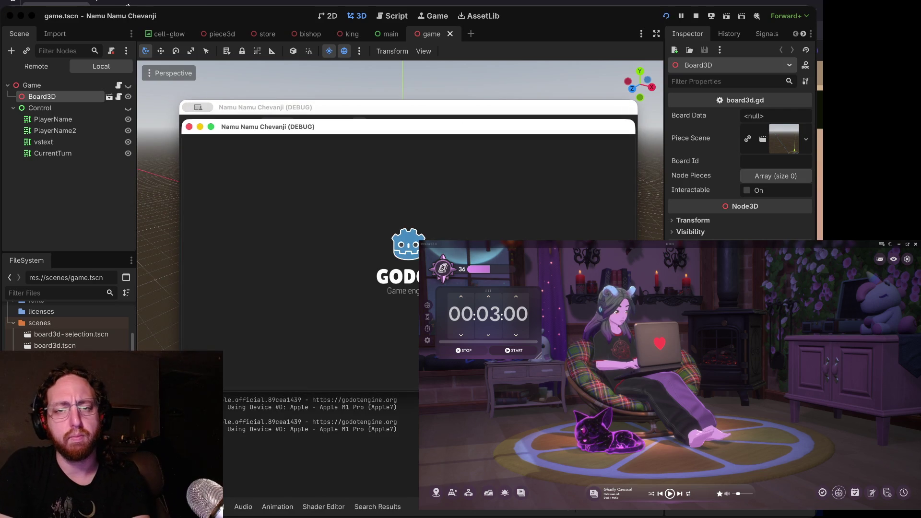
- Log into the game, inspect the board and its pieces, then pause and stop the run
text(as)
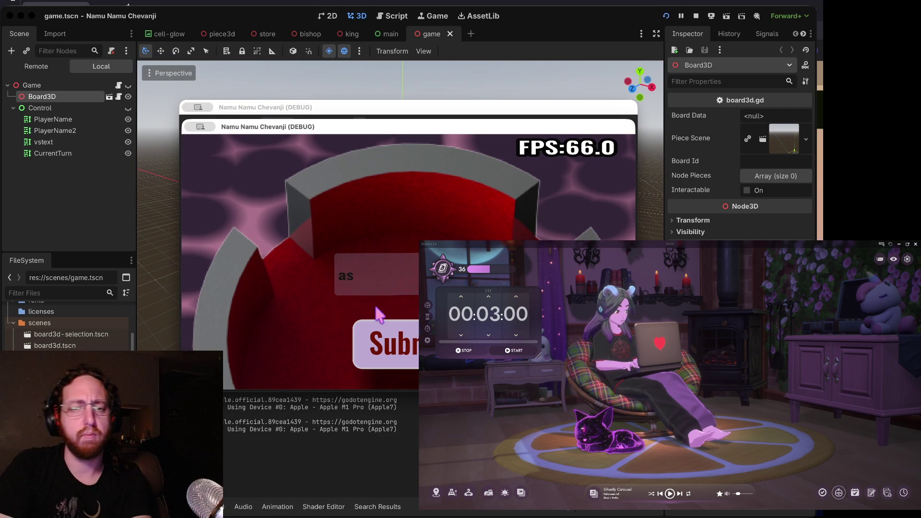
key(BackSpace)
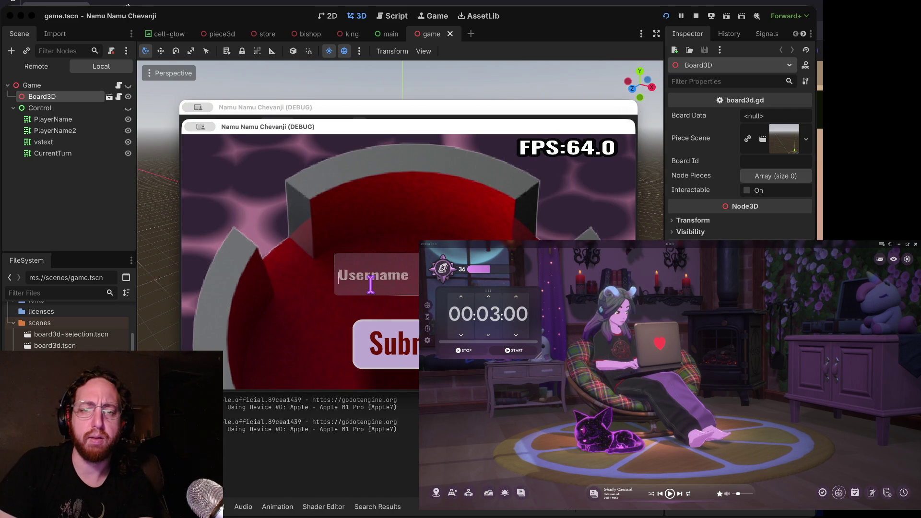
text(b)
click(378, 346)
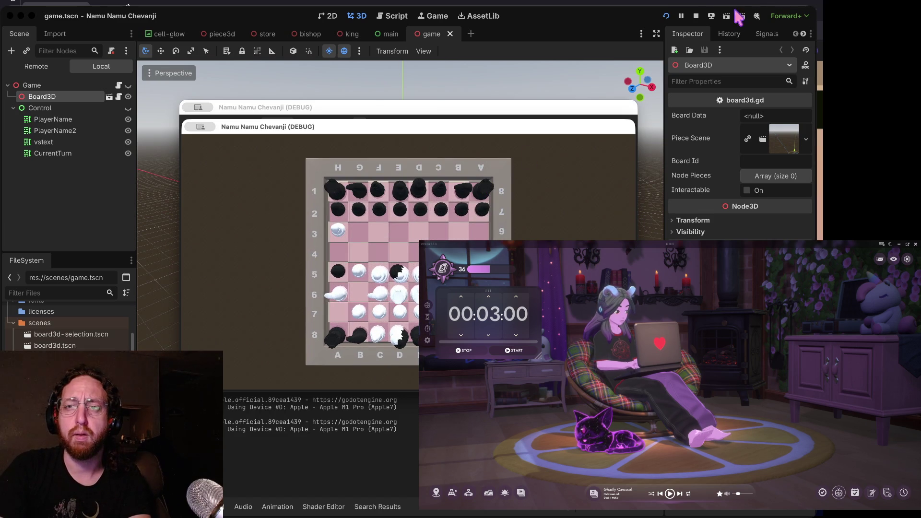
click(683, 16)
click(695, 16)
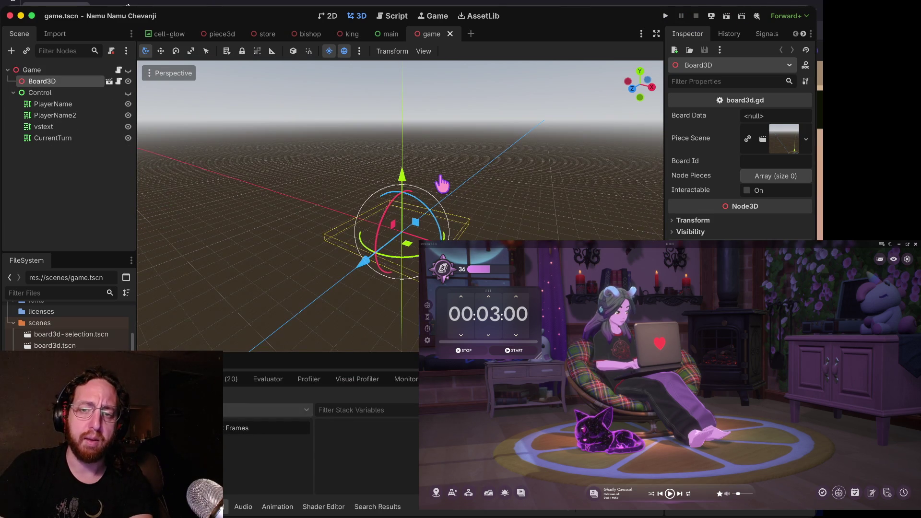
key(ctrl+Right)
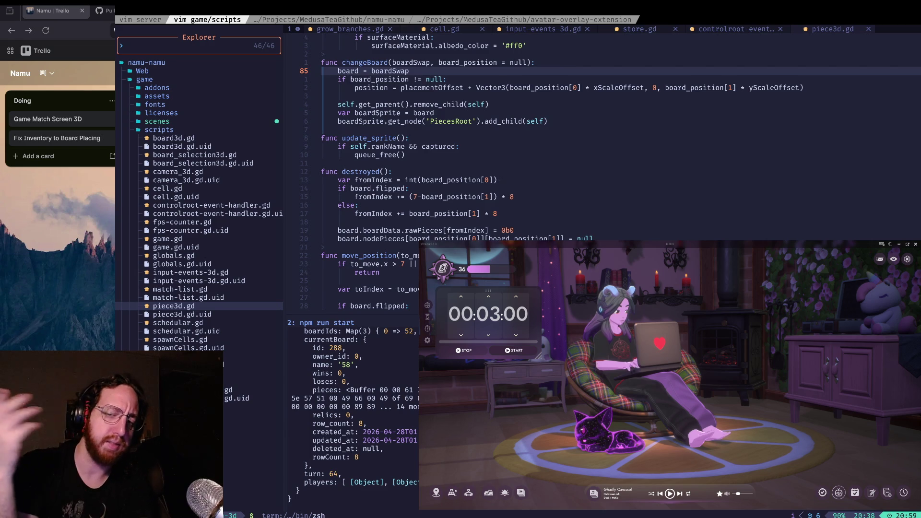
key(ctrl+Left)
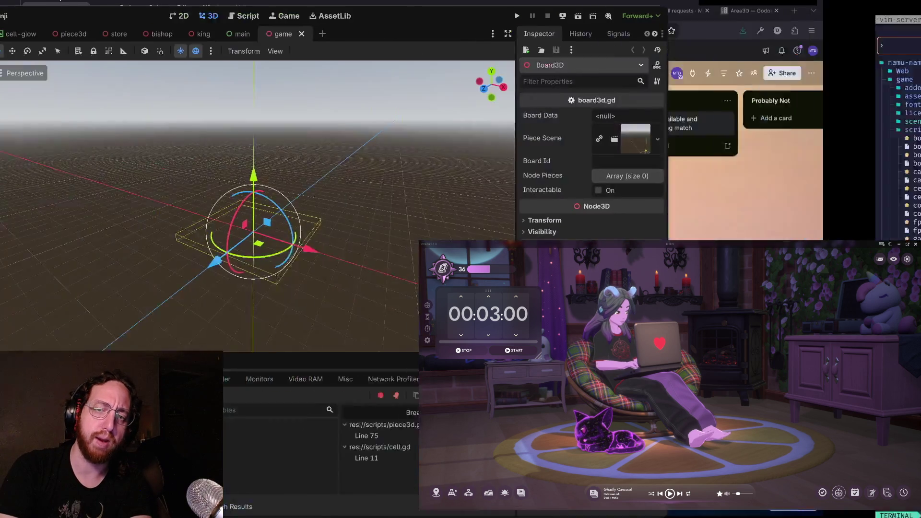
key(ctrl+Right)
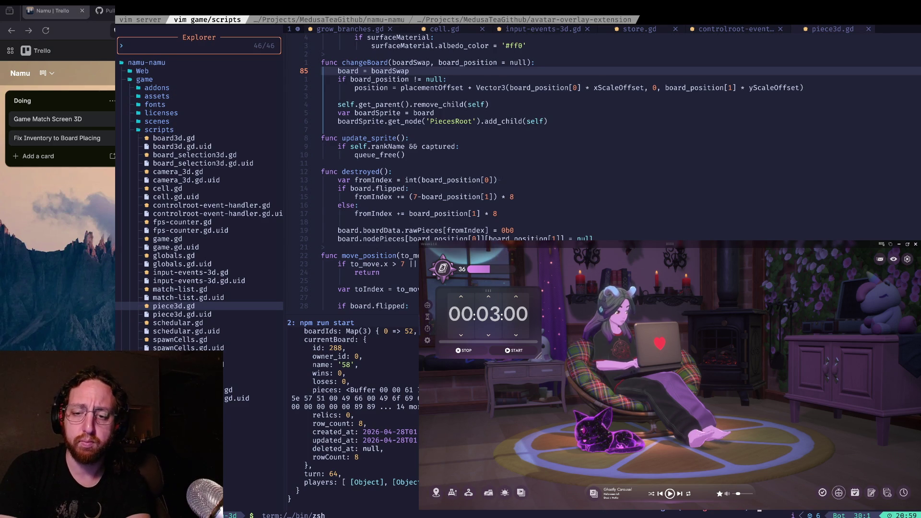
key(super+Tab)
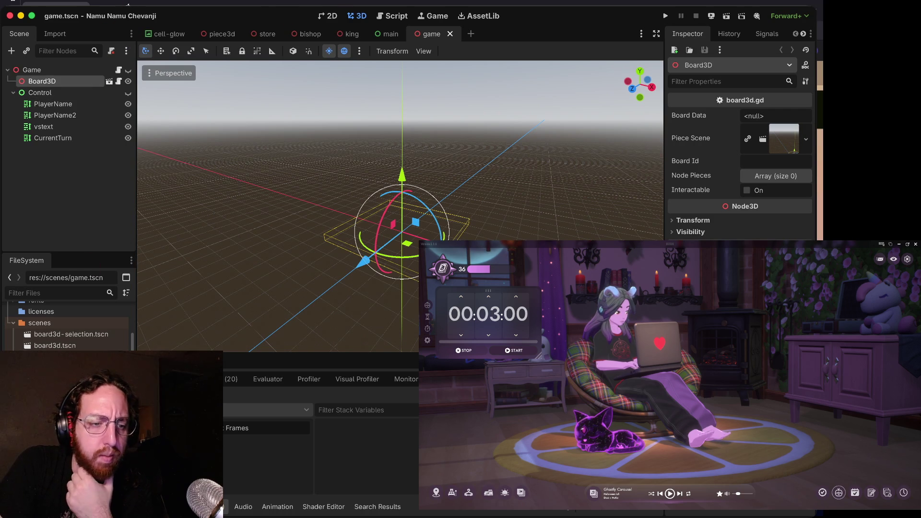
- In piece3d, show the Bishop, King, Knight, Pawn and Queen models, then hide every piece again
key(ctrl+Tab)
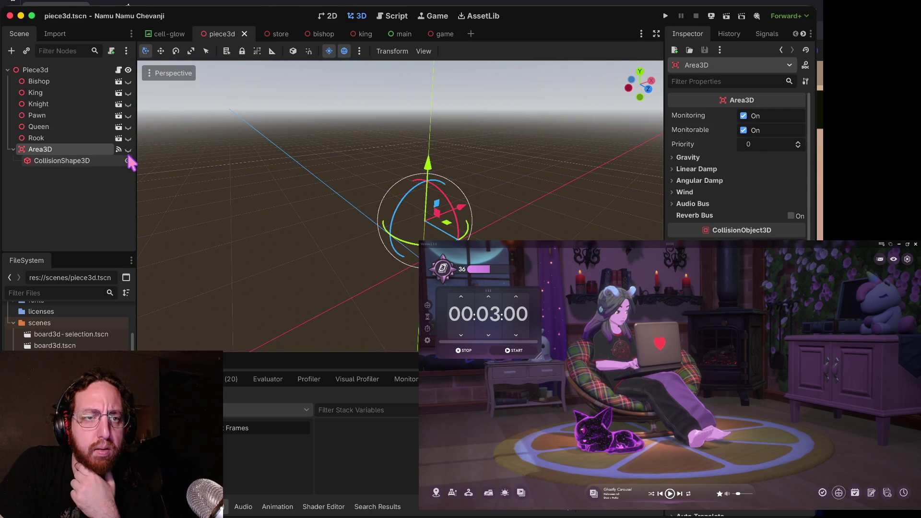
click(128, 81)
click(128, 93)
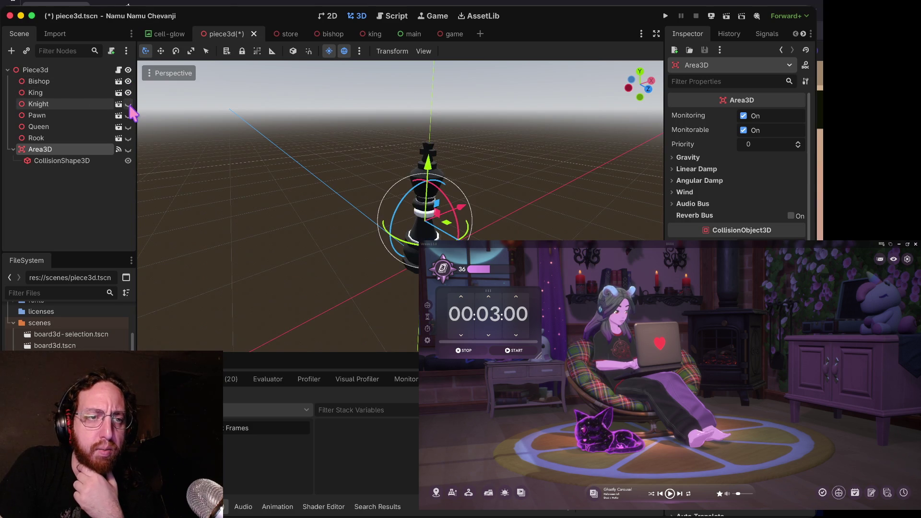
click(128, 104)
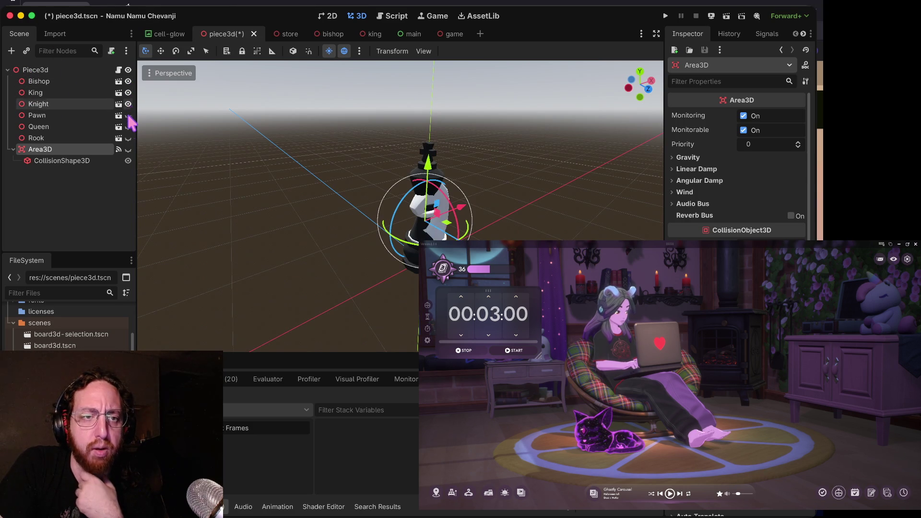
click(128, 115)
click(128, 126)
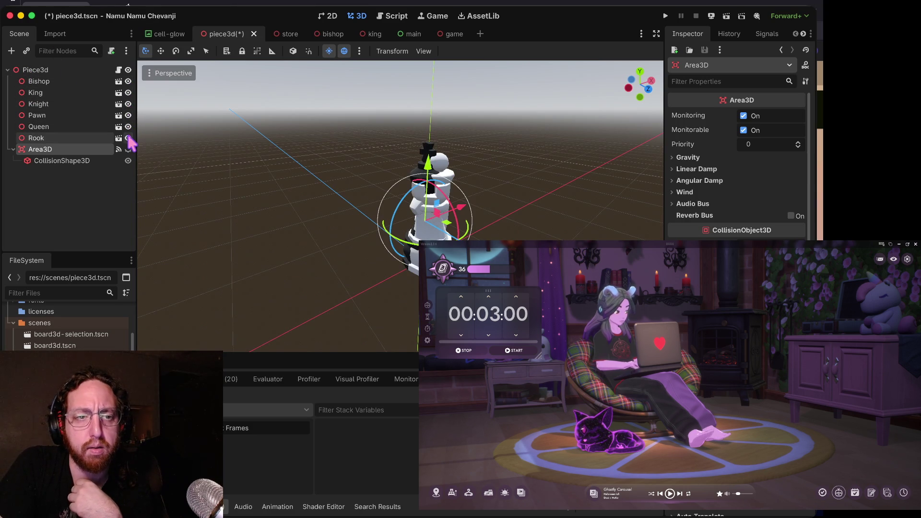
click(128, 138)
click(128, 126)
click(128, 115)
click(128, 104)
click(128, 93)
click(128, 81)
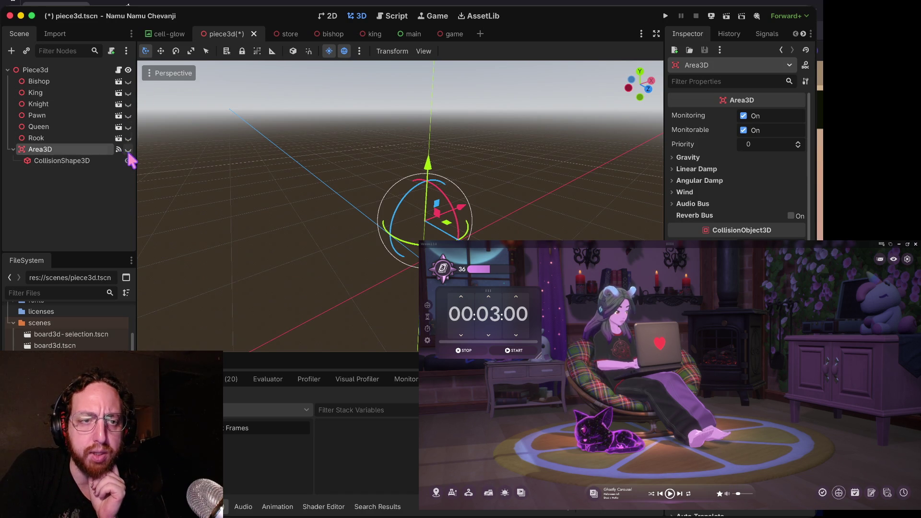
- Check the Rook model, save piece3d.tscn with all pieces hidden, and start a test run
click(128, 138)
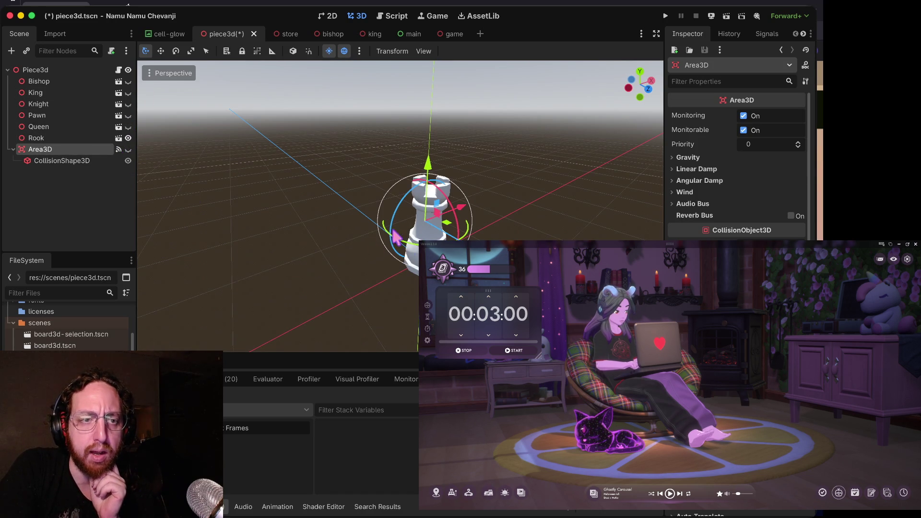
click(128, 138)
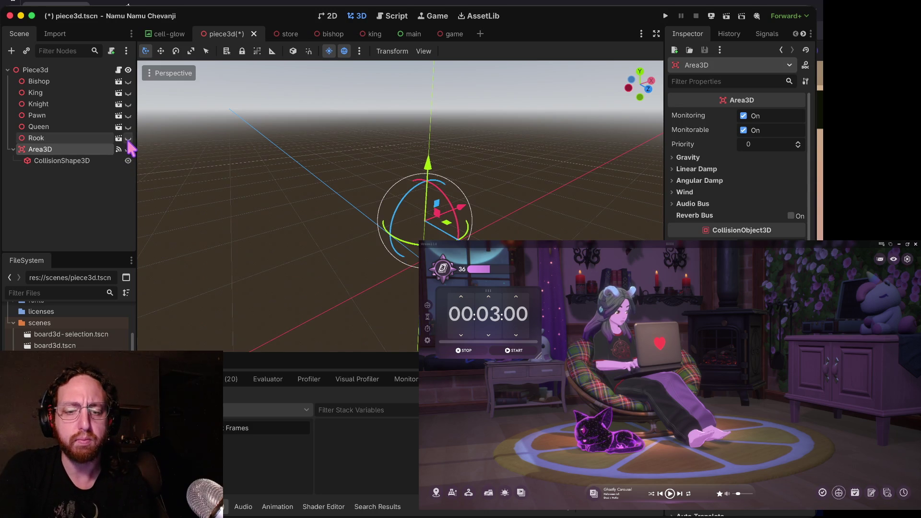
key(ctrl+s)
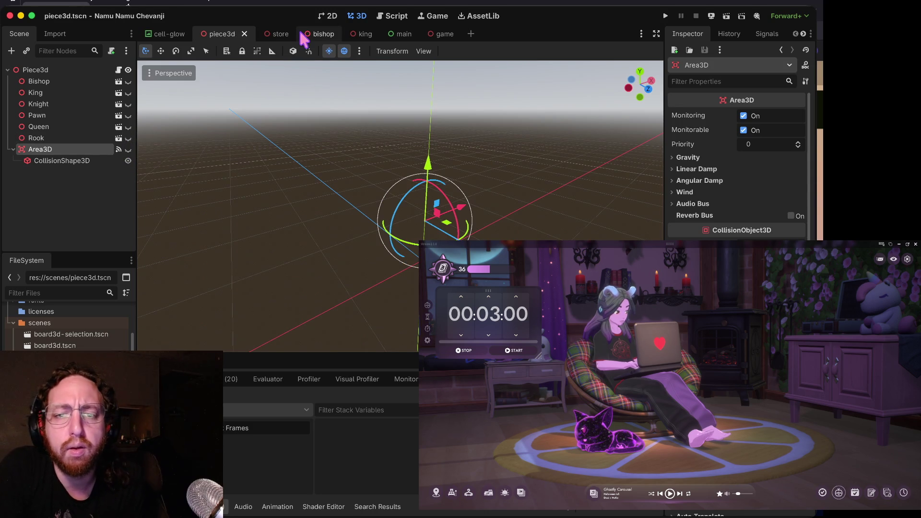
key(super+b)
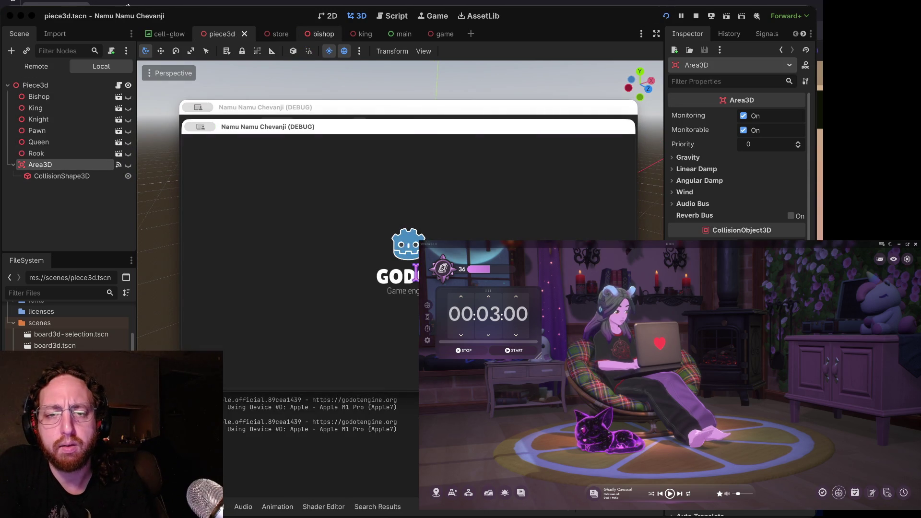
- Log in as 'b', watch the board with black and white pieces, then stop the run
text(b)
click(399, 351)
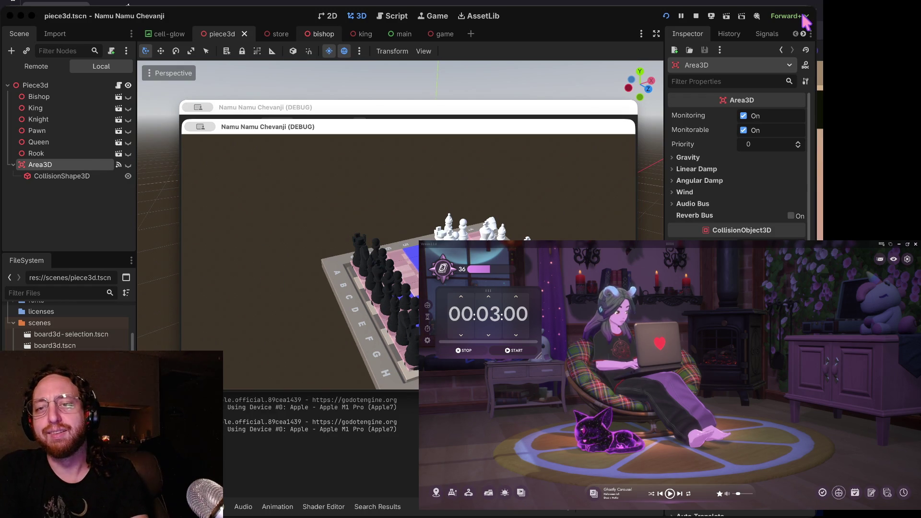
click(695, 17)
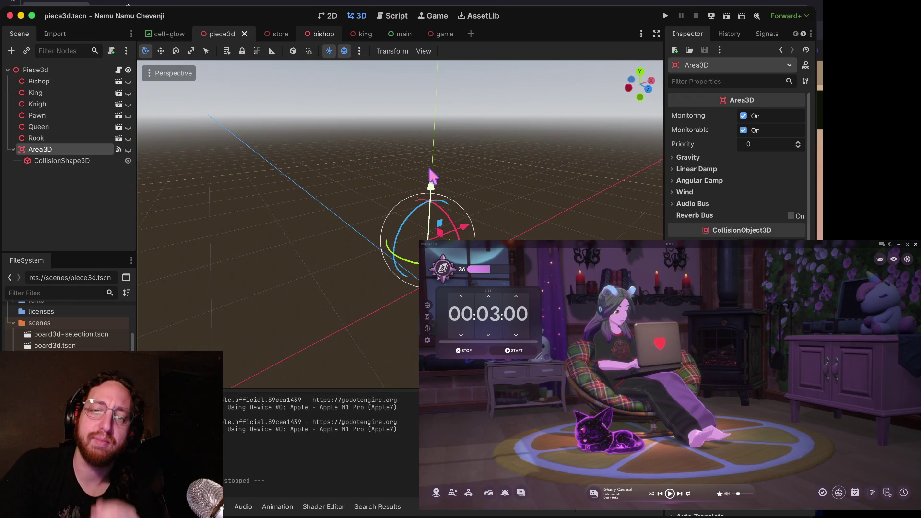
- Launch the game, log in as 'b', pick the store knight, and move the black pawn H2 to H3
key(super+b)
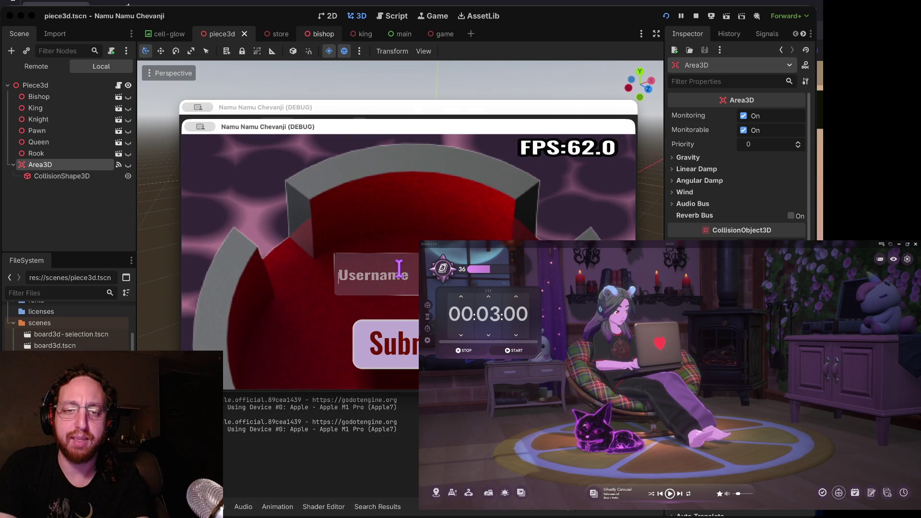
text(be)
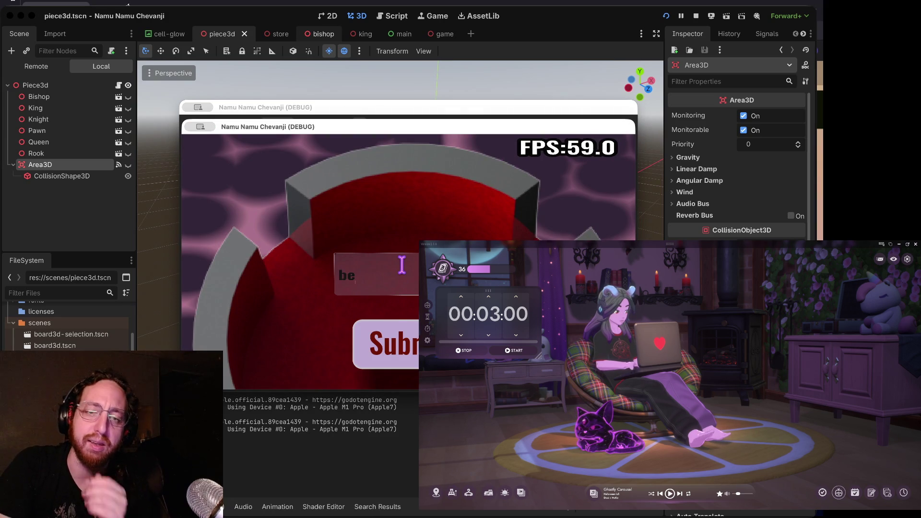
click(378, 335)
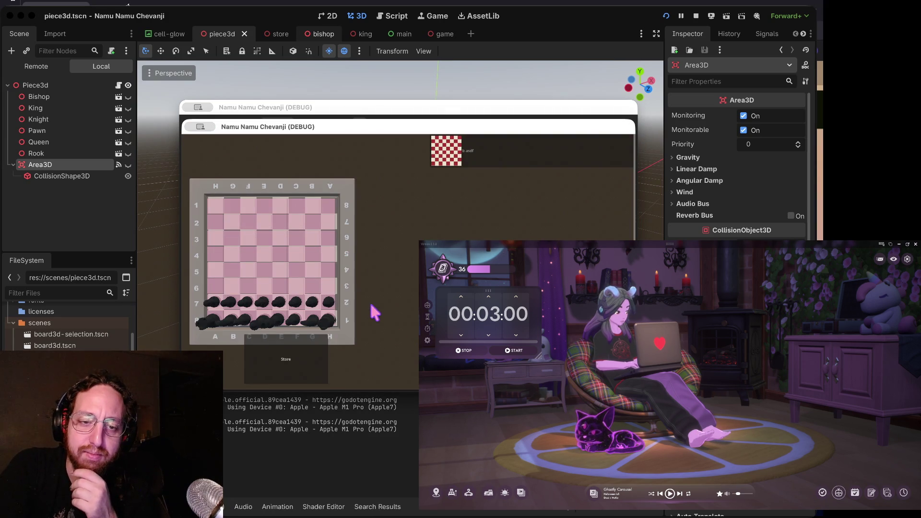
click(318, 364)
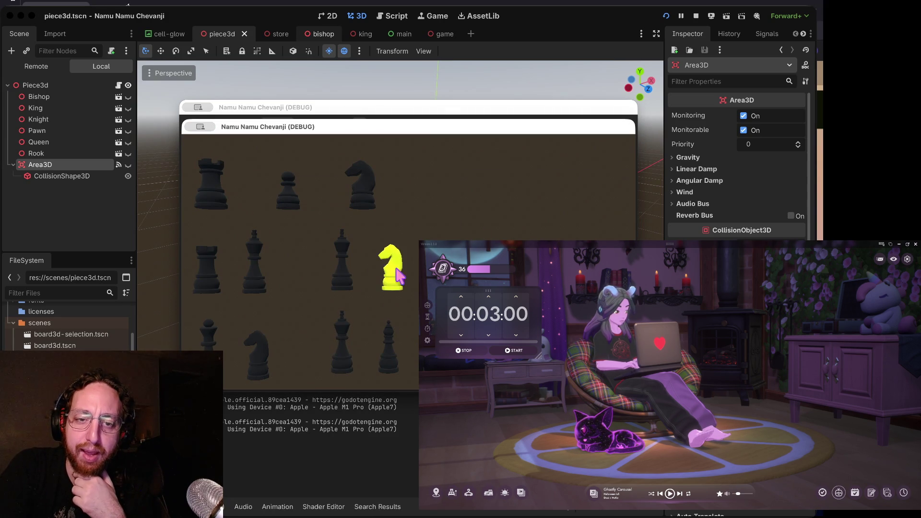
click(391, 266)
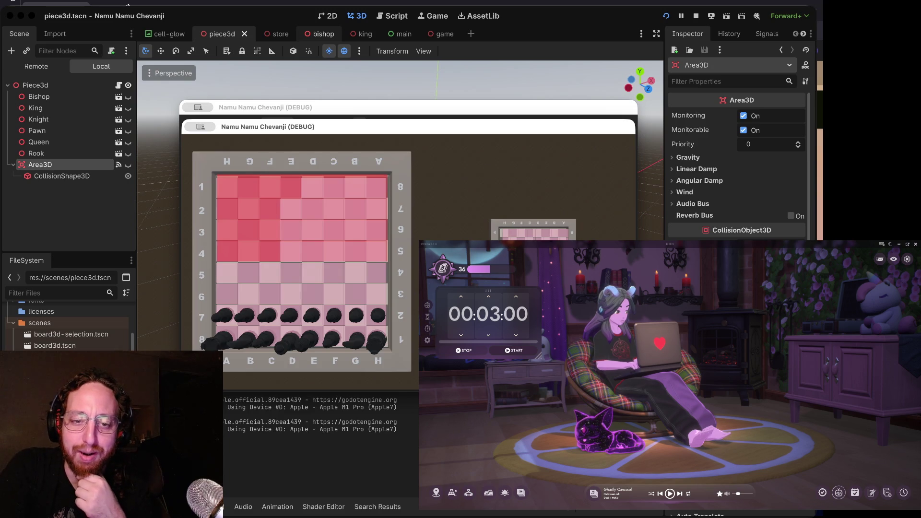
mouse_move(381, 319)
mouse_down()
mouse_move(380, 253)
mouse_move(386, 300)
mouse_up()
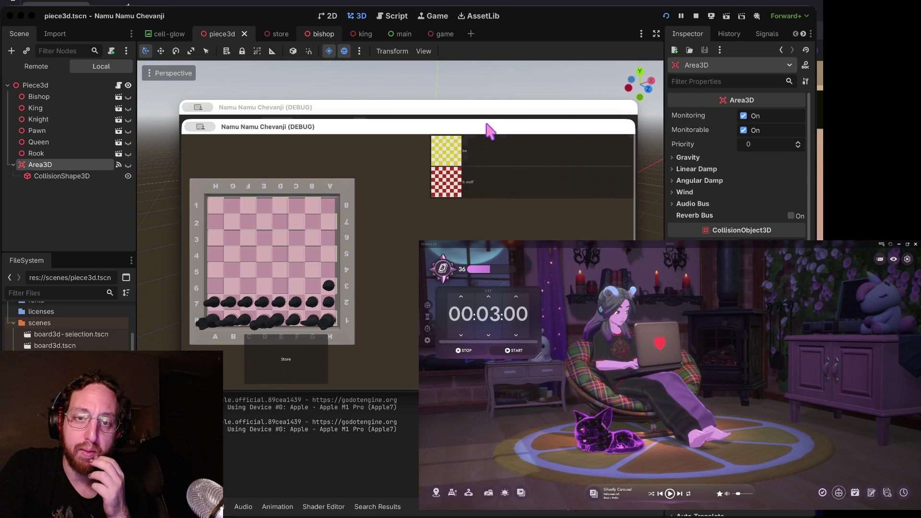
- Log the second instance in as 'bbb', join the first match, and move its window up-right
drag(472, 129, 343, 301)
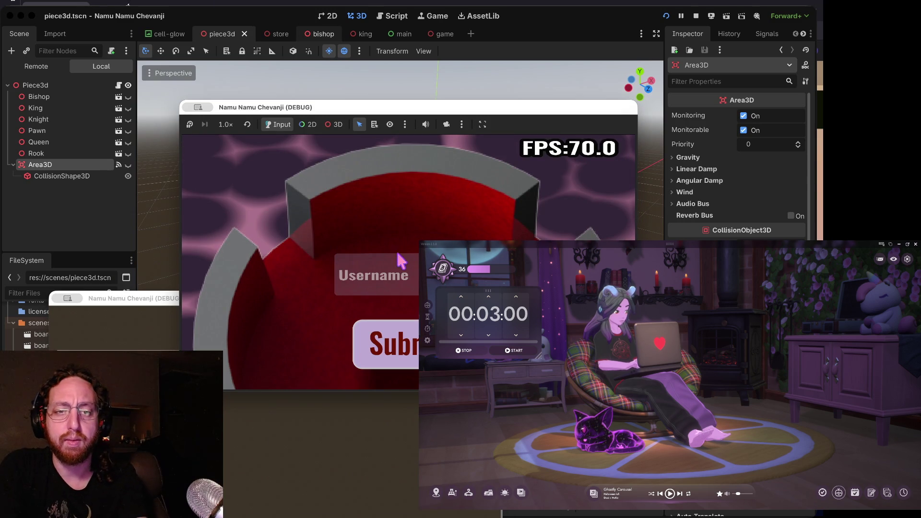
click(397, 259)
text(bbb)
click(392, 336)
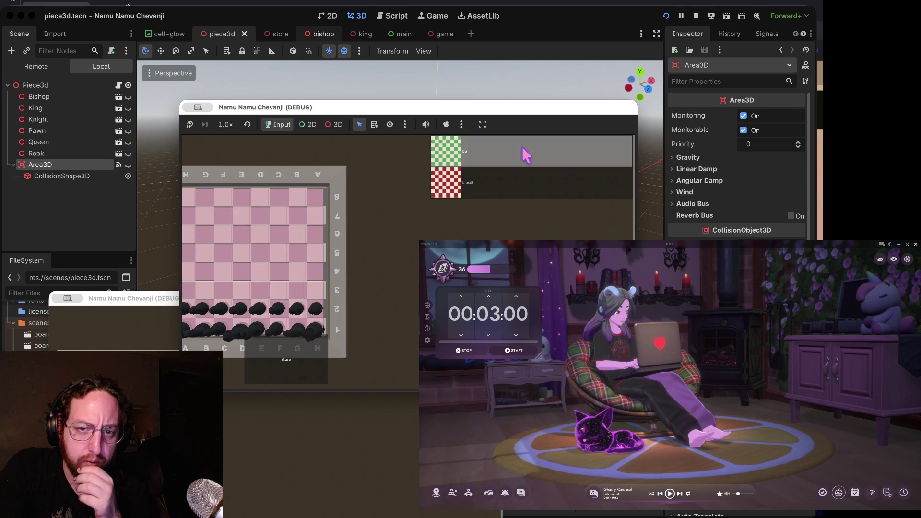
click(526, 155)
drag(448, 115, 634, 29)
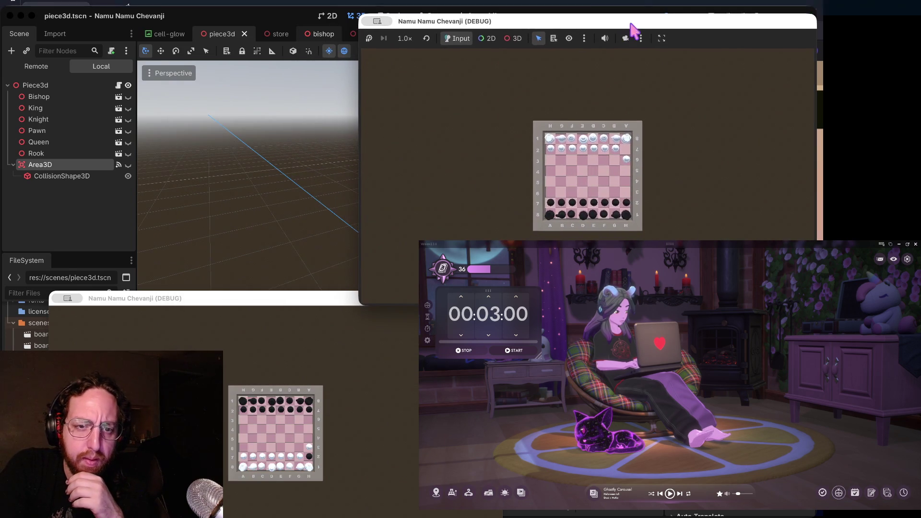
- Arrange both game windows so each board shows, move a white piece onto H2, and pick up a white rook
click(298, 312)
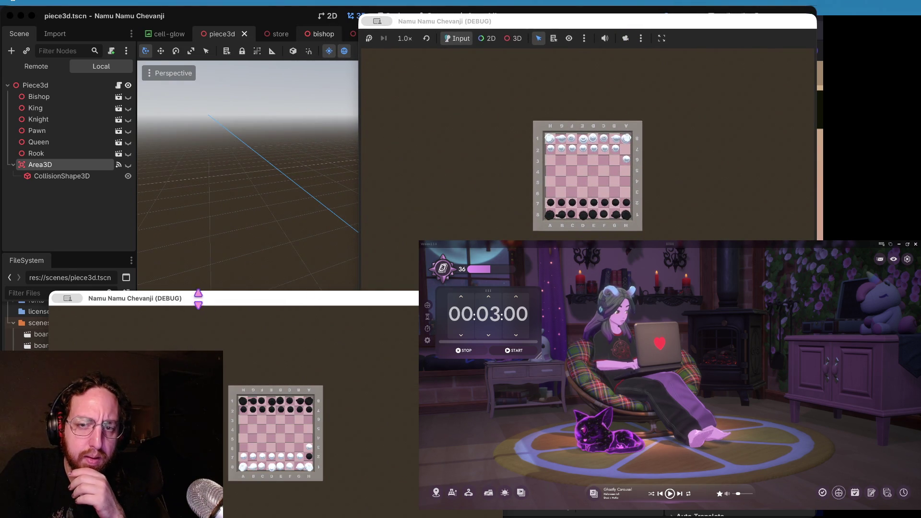
drag(198, 298, 175, 257)
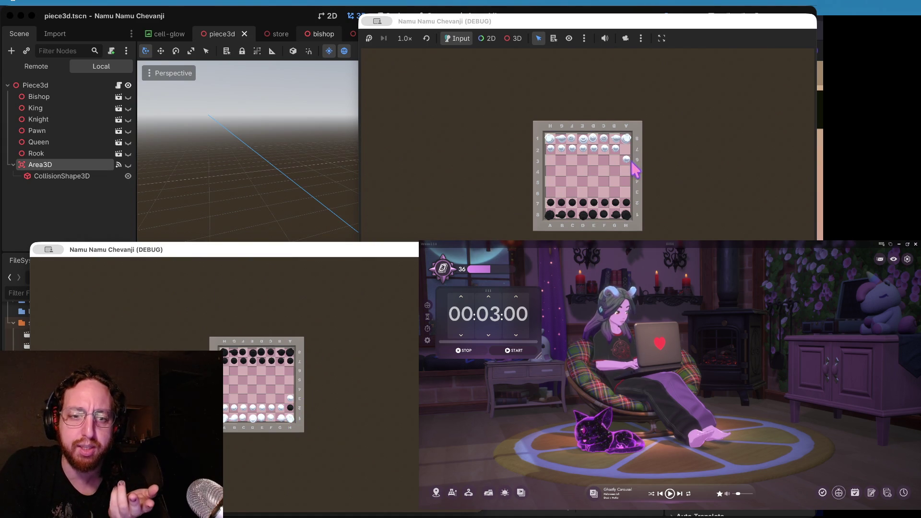
click(651, 155)
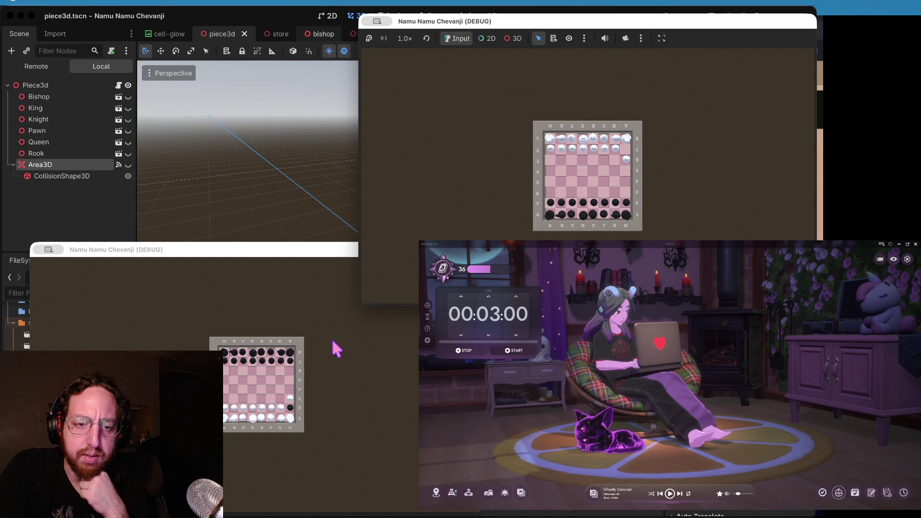
click(289, 418)
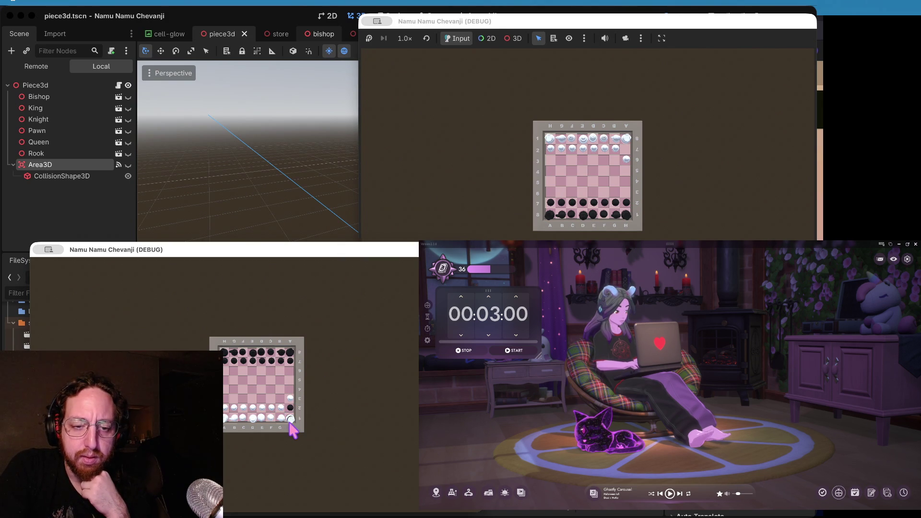
click(291, 420)
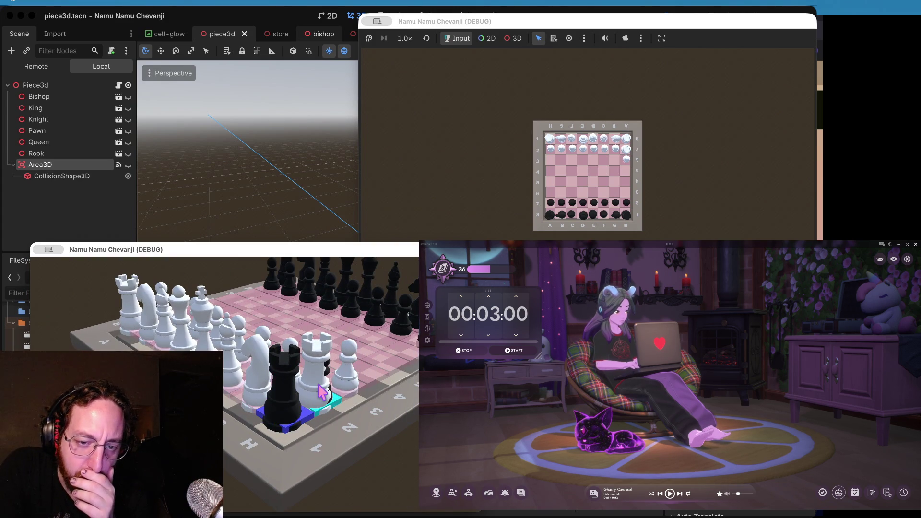
click(335, 374)
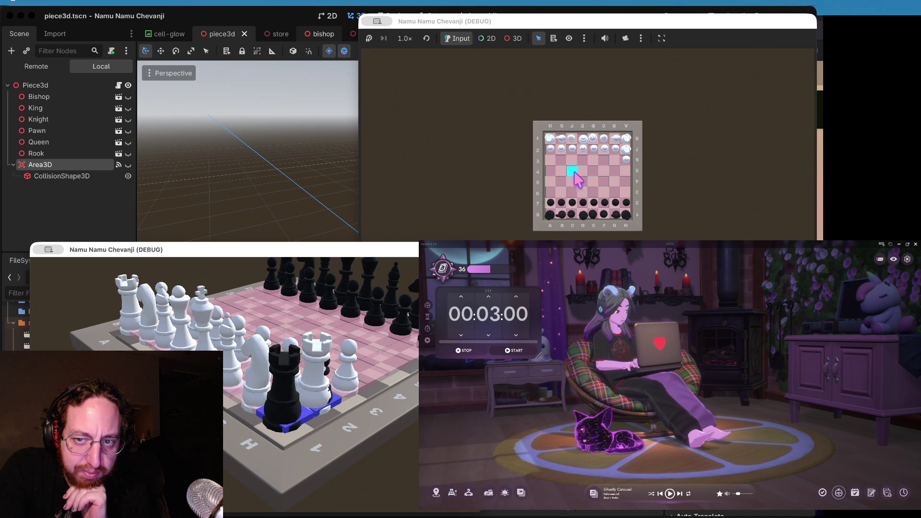
- Move black pawns on the upper board (A7 to A6, toward E5, to B6), then close both game windows
click(532, 194)
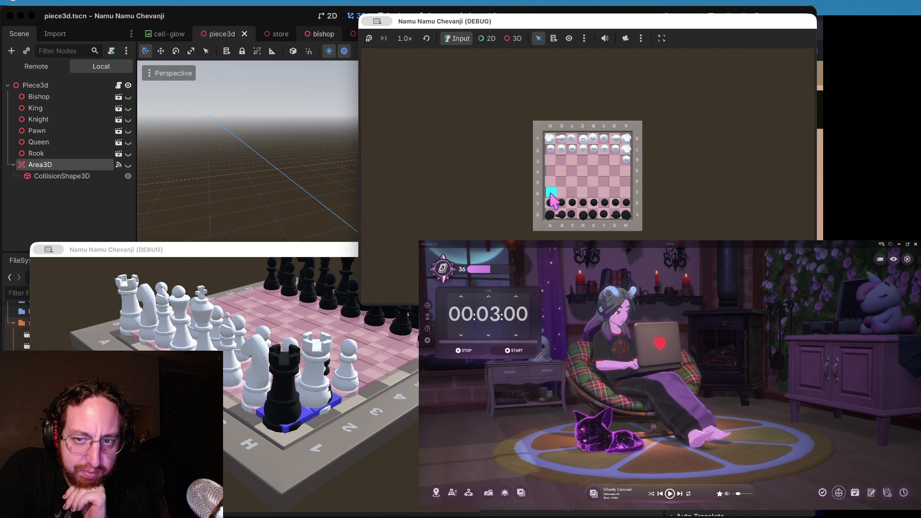
drag(550, 203, 551, 192)
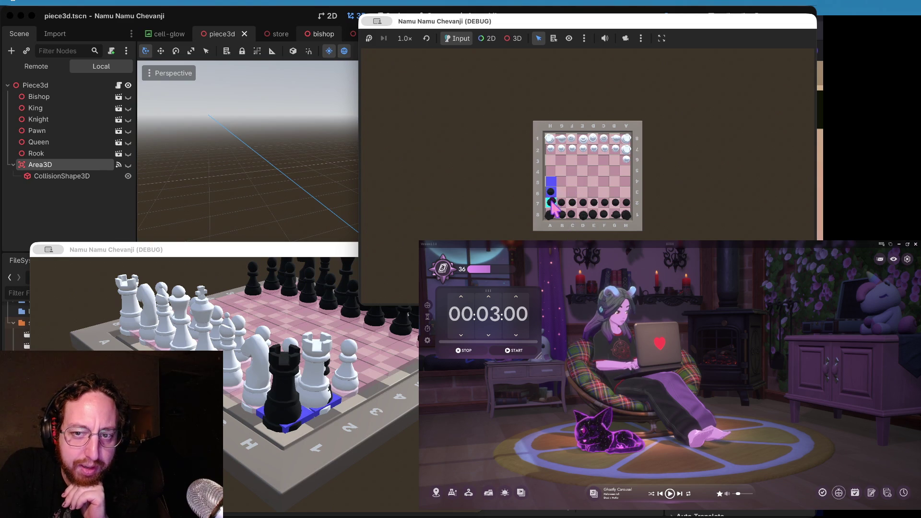
mouse_move(552, 203)
mouse_down()
mouse_move(621, 163)
mouse_move(571, 189)
mouse_up()
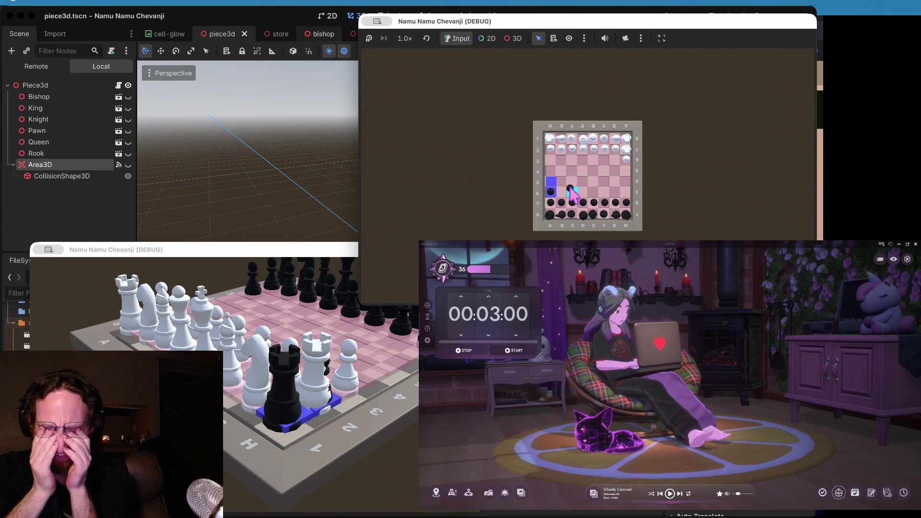
drag(574, 193, 551, 192)
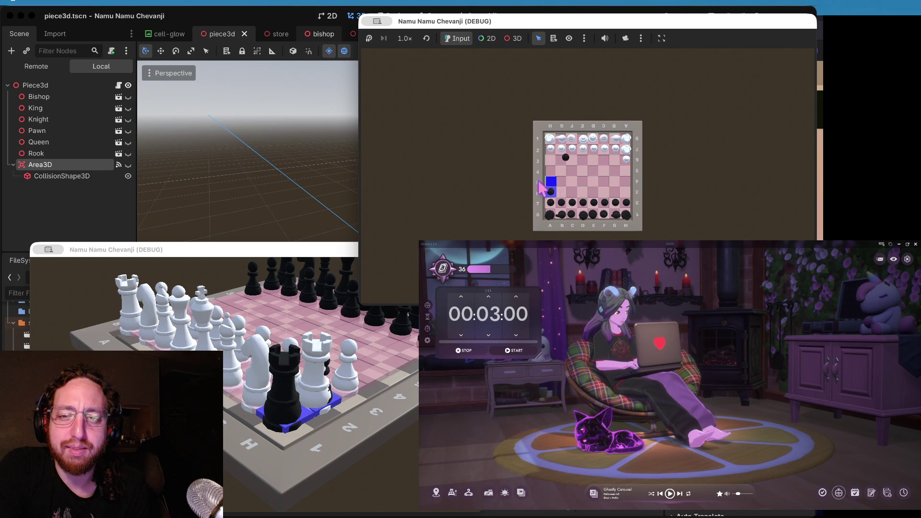
click(555, 191)
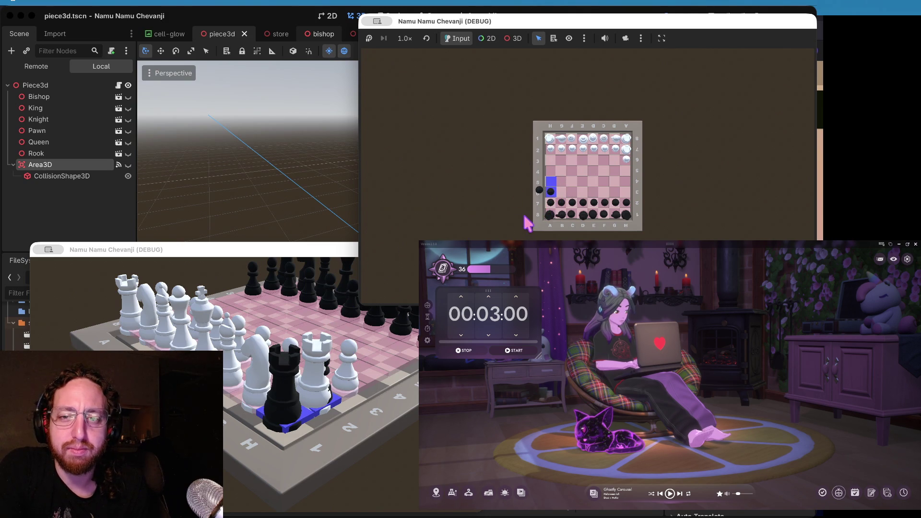
click(572, 202)
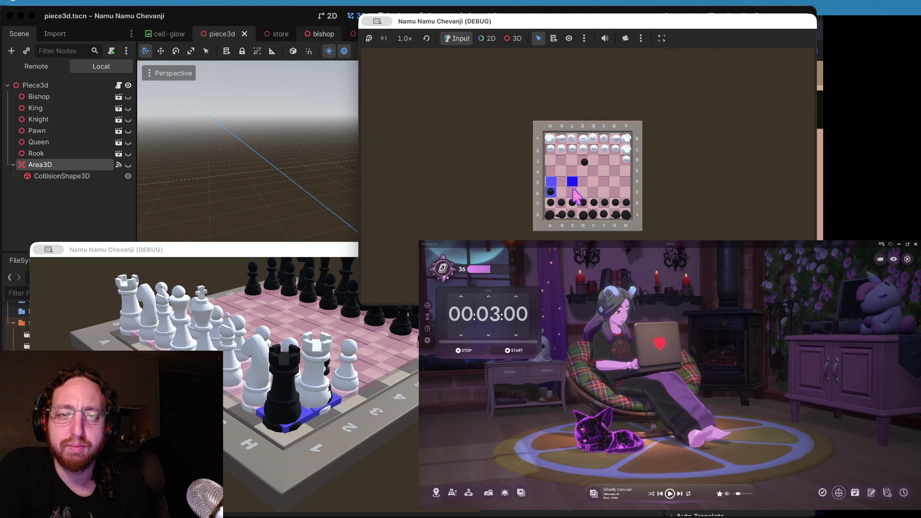
key(super+period)
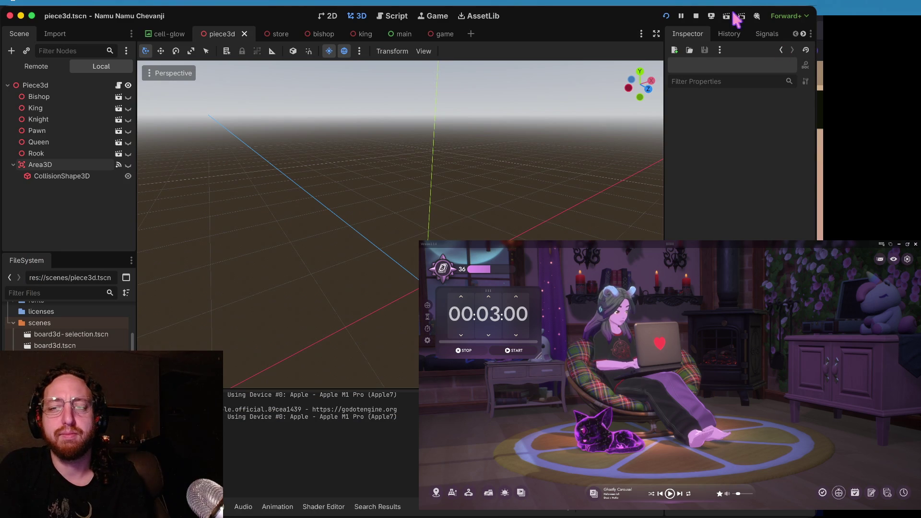
- Stop the running chess game and switch to the Neovim terminal with piece3d.gd
click(695, 16)
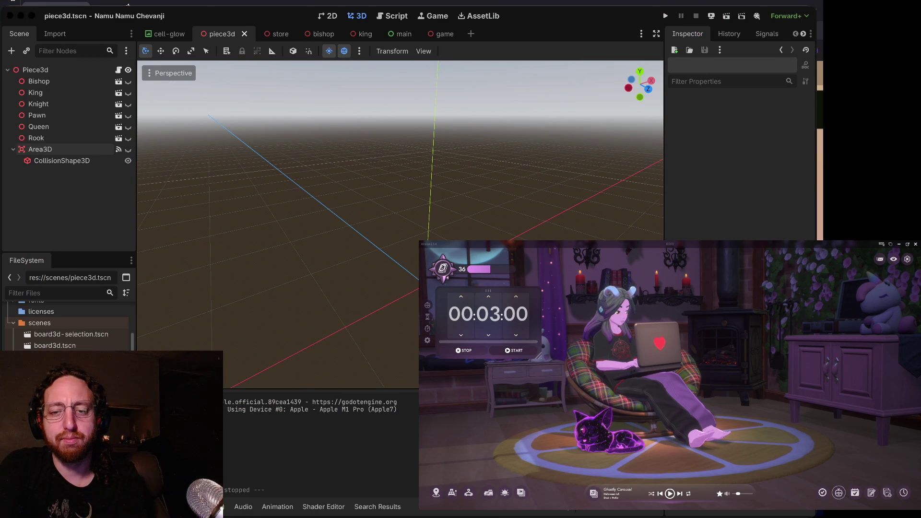
key(super+Tab)
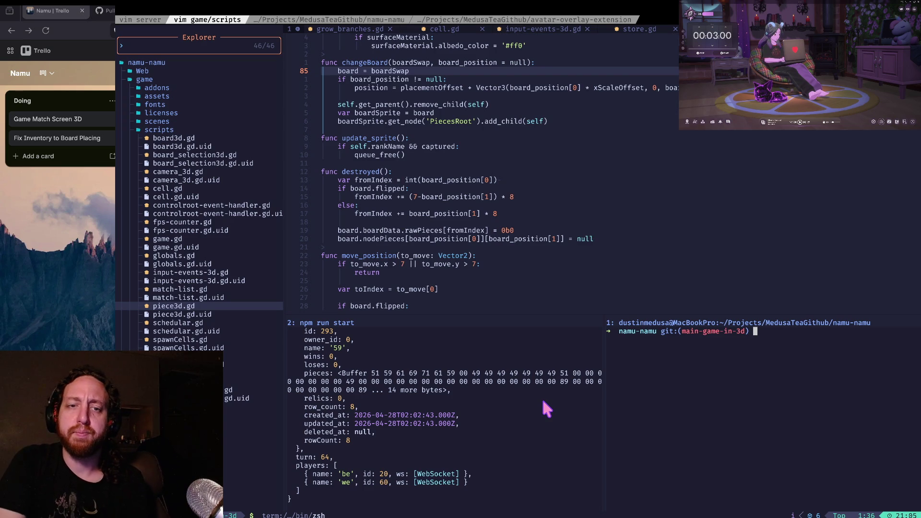
- Run git status via alias x, confirming main-game-in-3d is clean, then return to Godot
text(x)
key(Return)
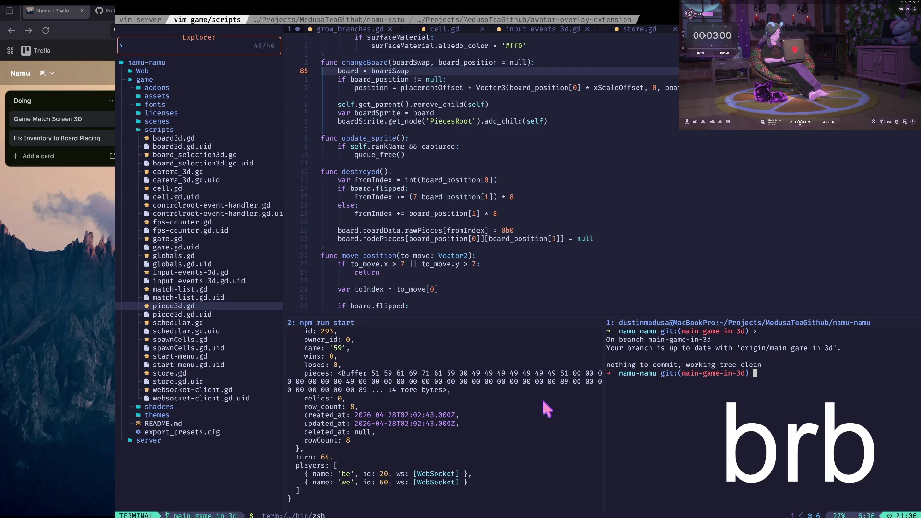
key(super+Tab)
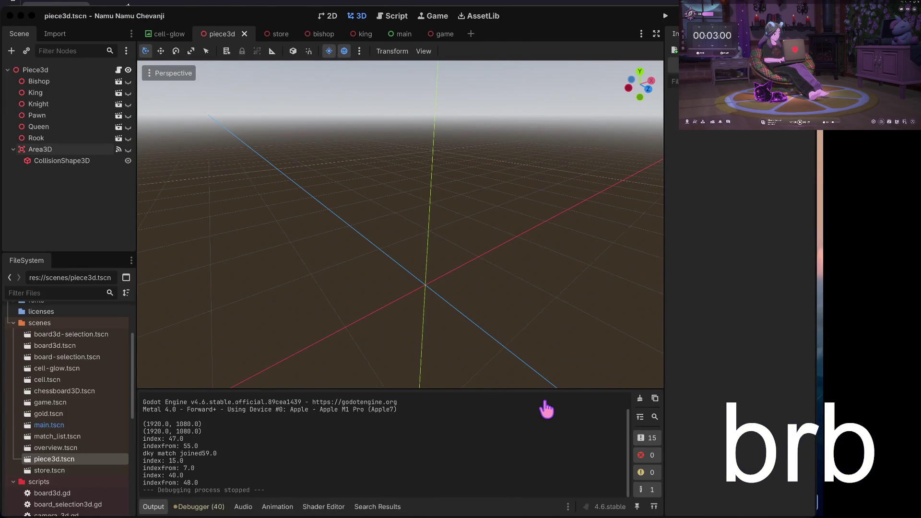
key(super+Tab)
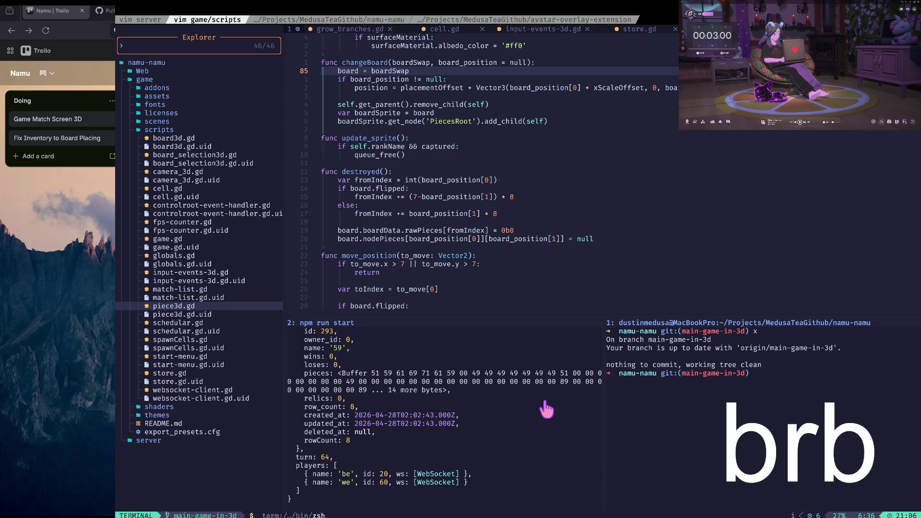
key(super+Tab)
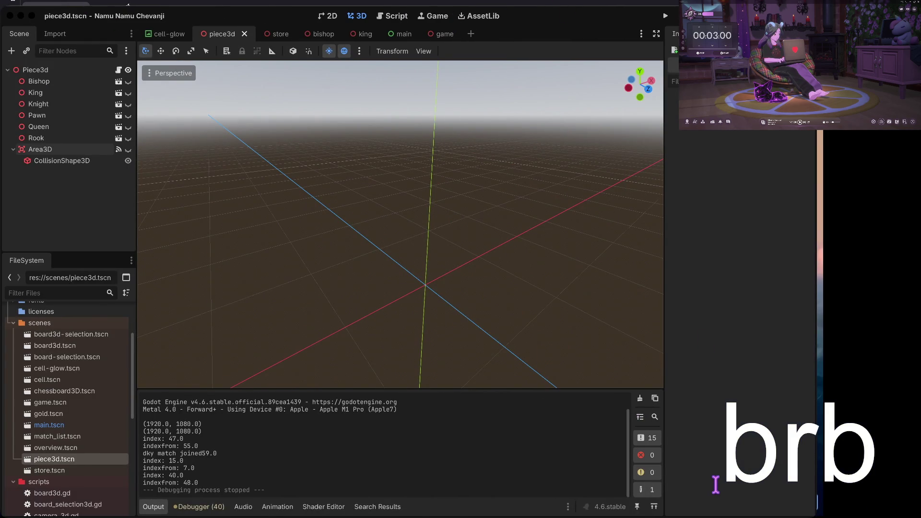
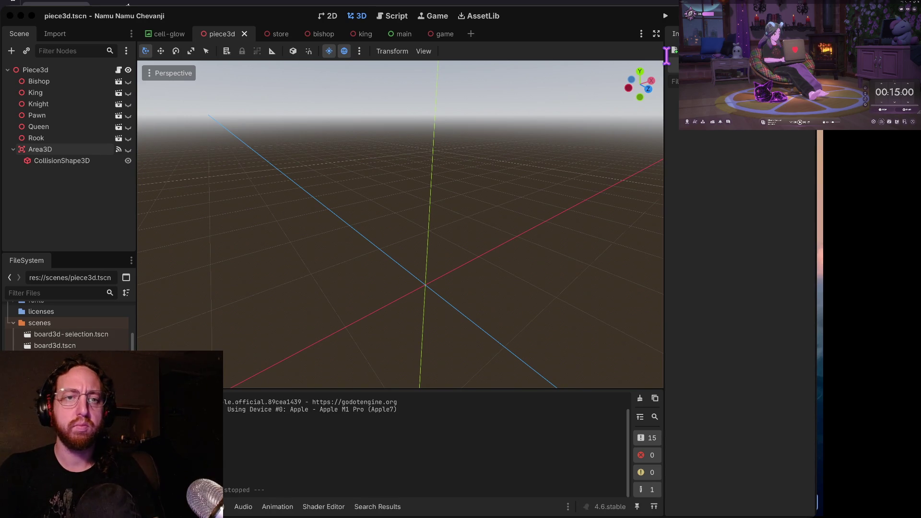
- Clear the zsh git pane, switch back to Godot, and start a test run of the game
key(super+Tab)
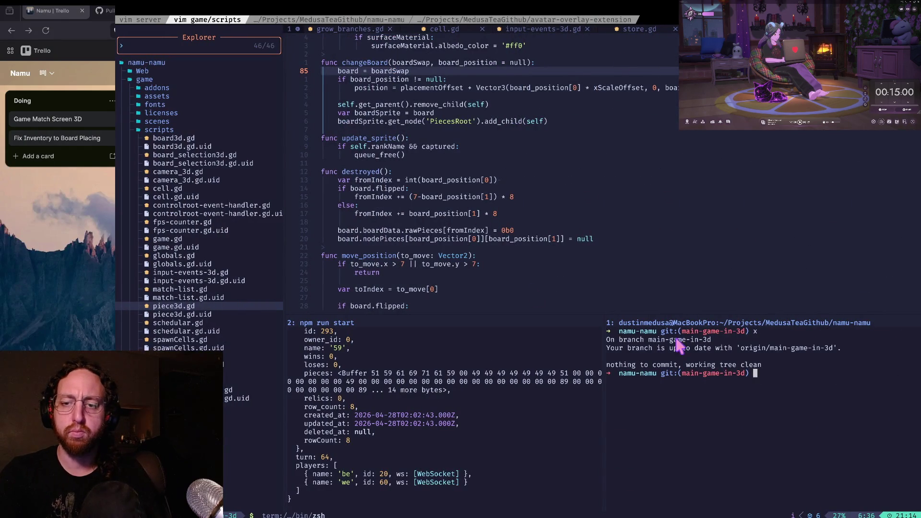
text(cl)
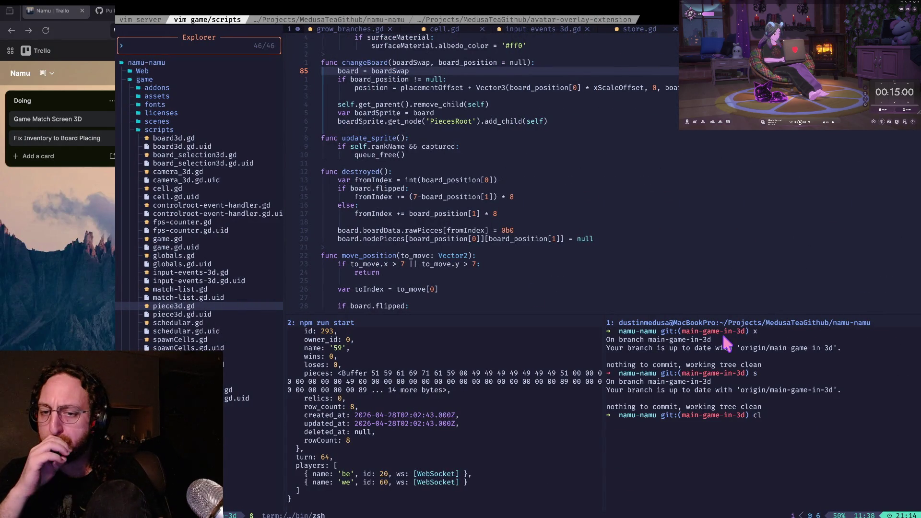
text(ear)
key(Return)
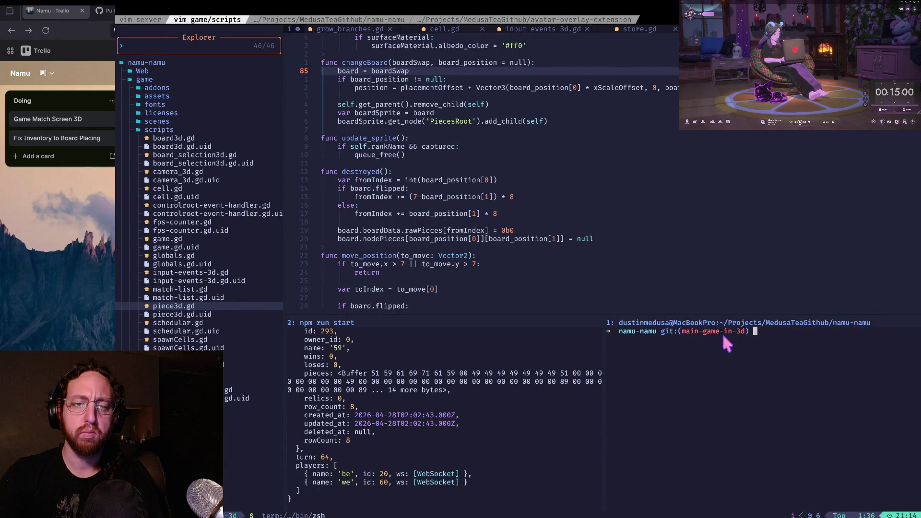
key(super+Tab)
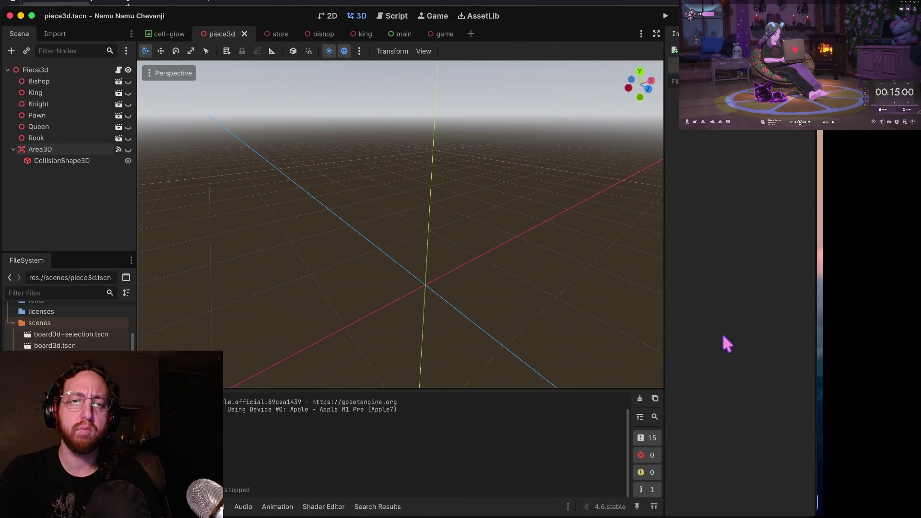
key(super+b)
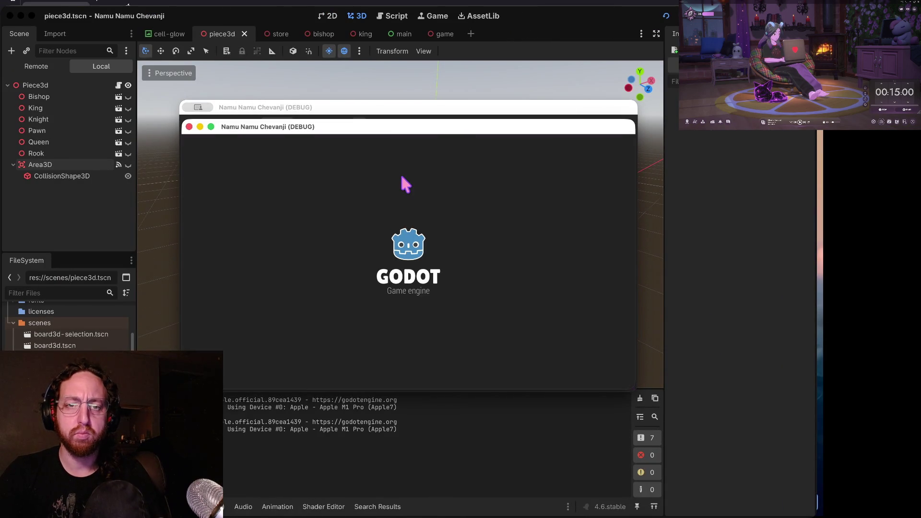
text(b)
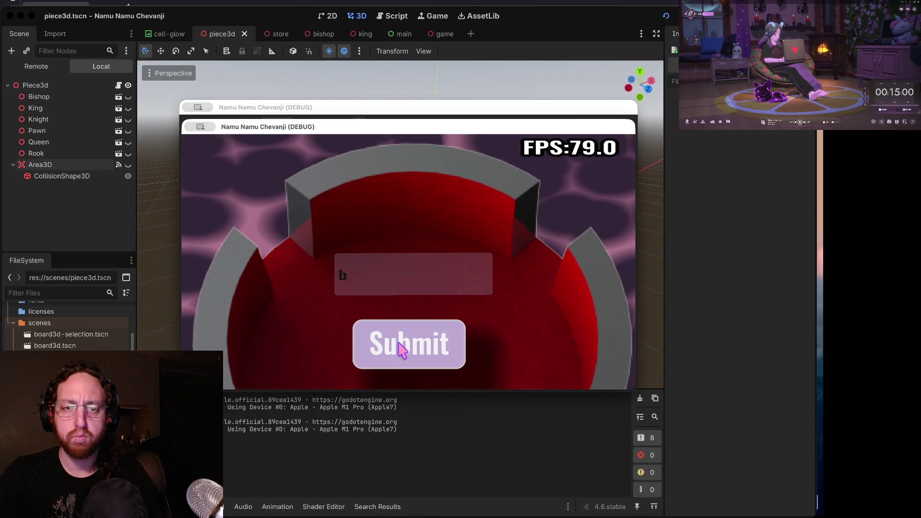
click(402, 349)
click(368, 308)
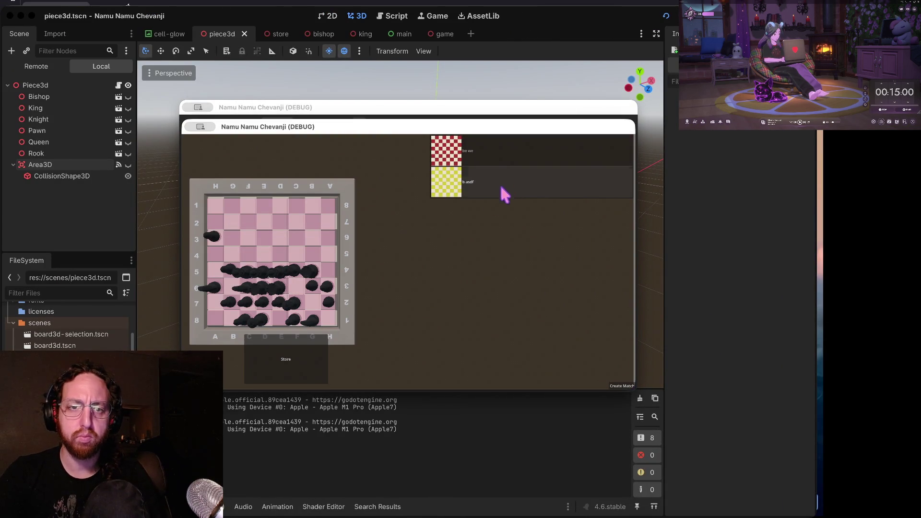
click(515, 184)
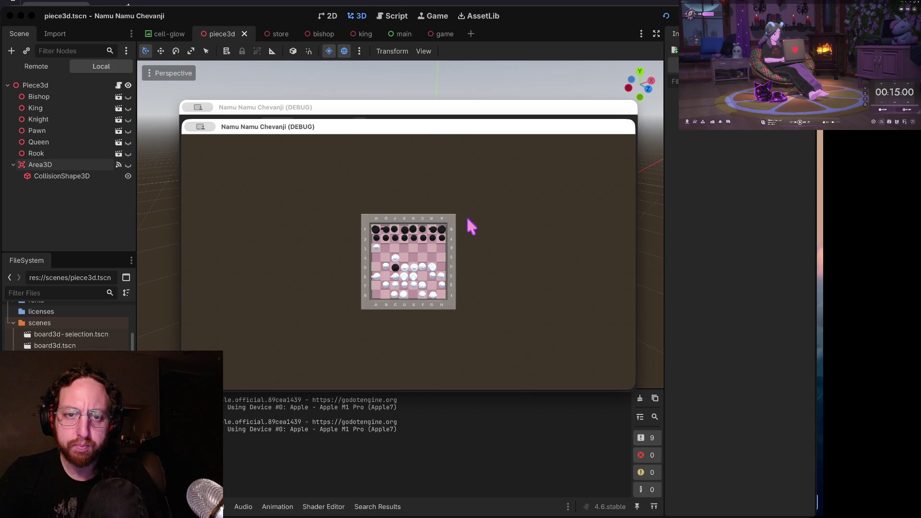
click(416, 278)
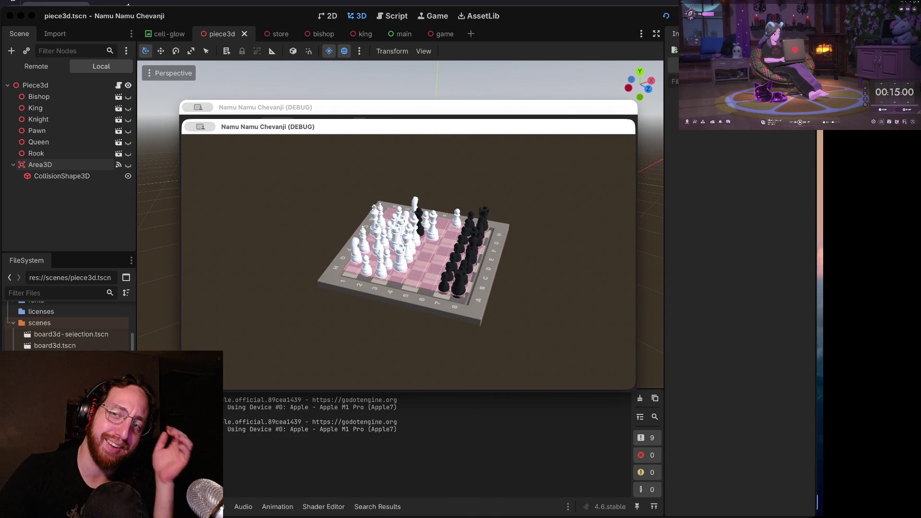
key(F8)
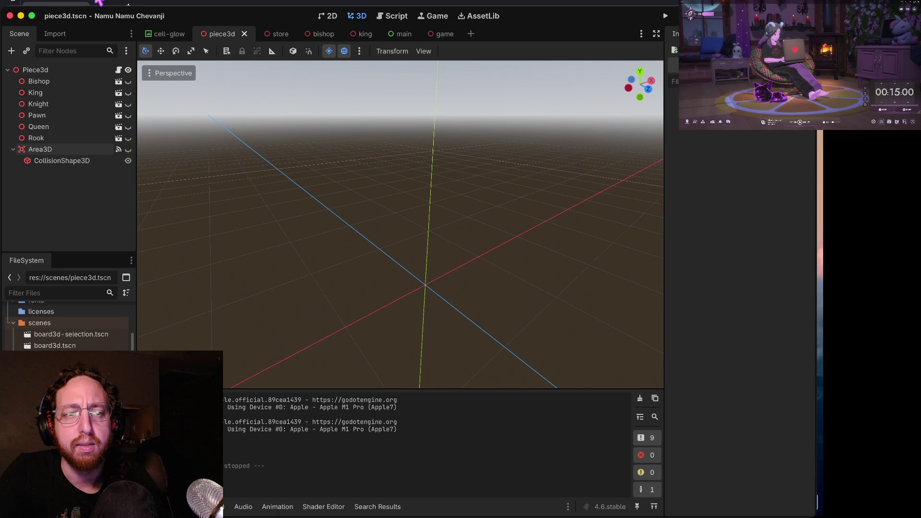
- Quit to the Godot project list, then bring Firefox on Twitch forward and widen it across OBS
click(123, 138)
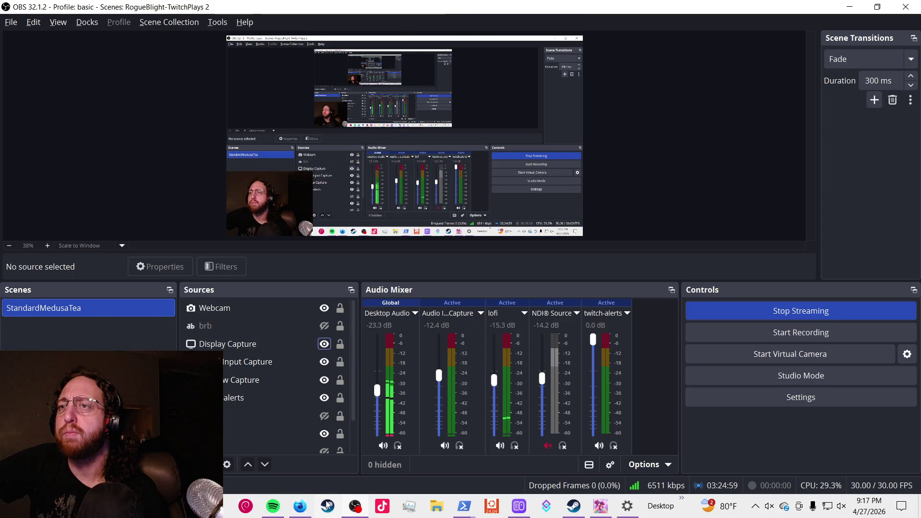
click(301, 506)
mouse_move(464, 106)
mouse_down()
mouse_move(617, 99)
mouse_move(695, 111)
mouse_up()
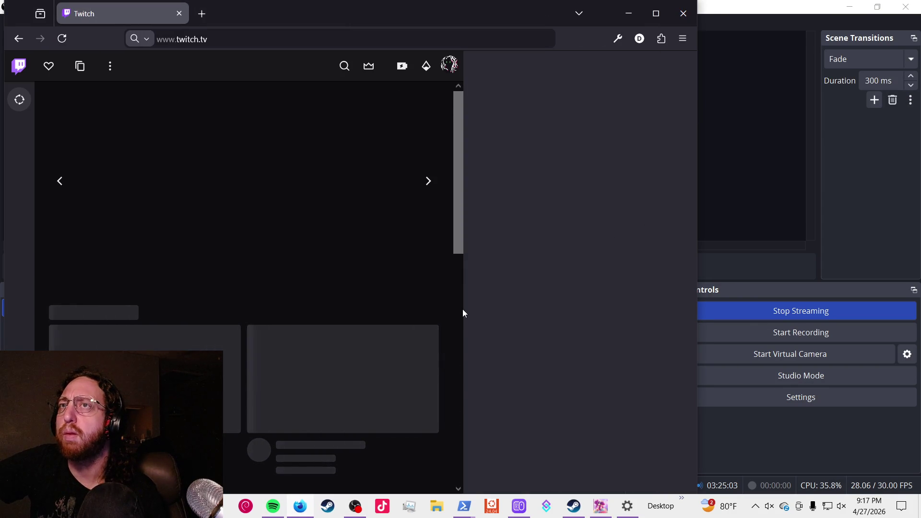
- Open a new Firefox window on the Twitch developer site
click(553, 36)
click(549, 34)
key(ctrl+n)
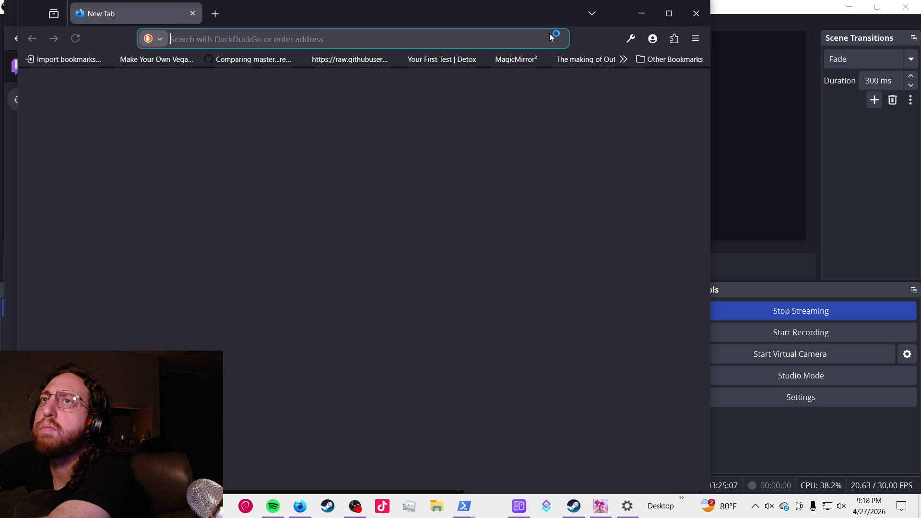
text(dev.twitch.tv/)
key(Return)
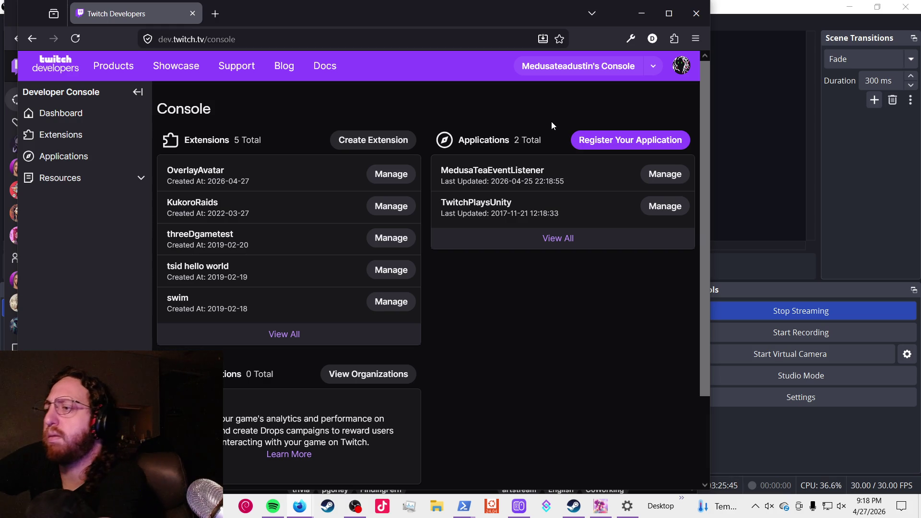
- Open the Firefox add-ons manager and close it again
key(alt+t)
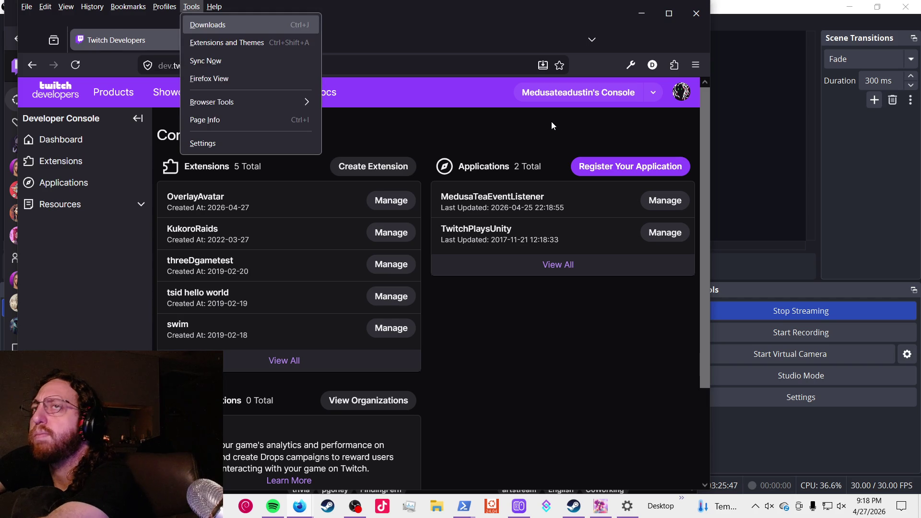
key(a)
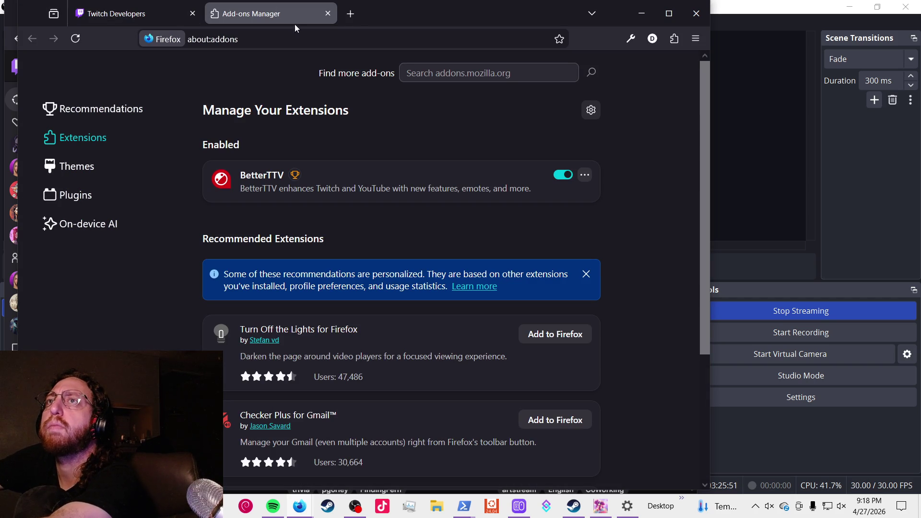
click(327, 16)
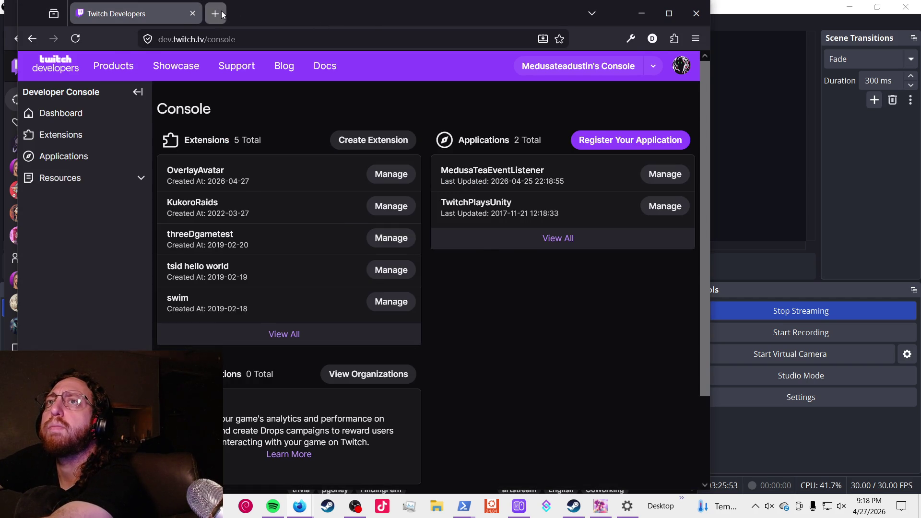
- Search DuckDuckGo for 'matter js' in a new tab
click(220, 11)
text(matter j)
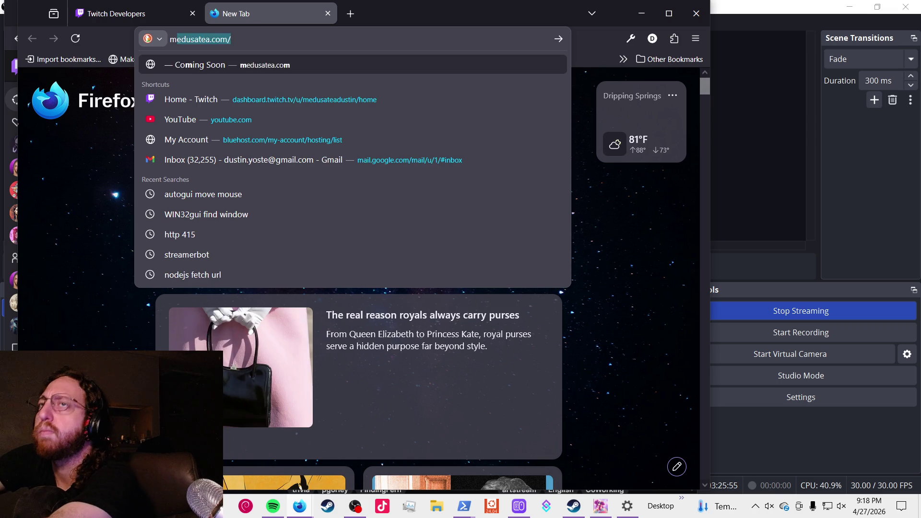
text(s)
key(Return)
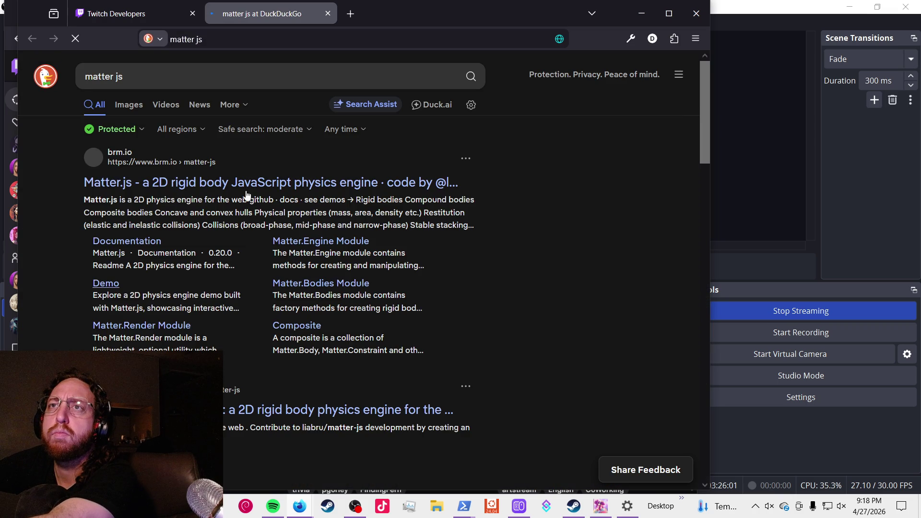
- Open the Matter.js homepage from the results, skim its features, and bring up the Start menu
click(245, 183)
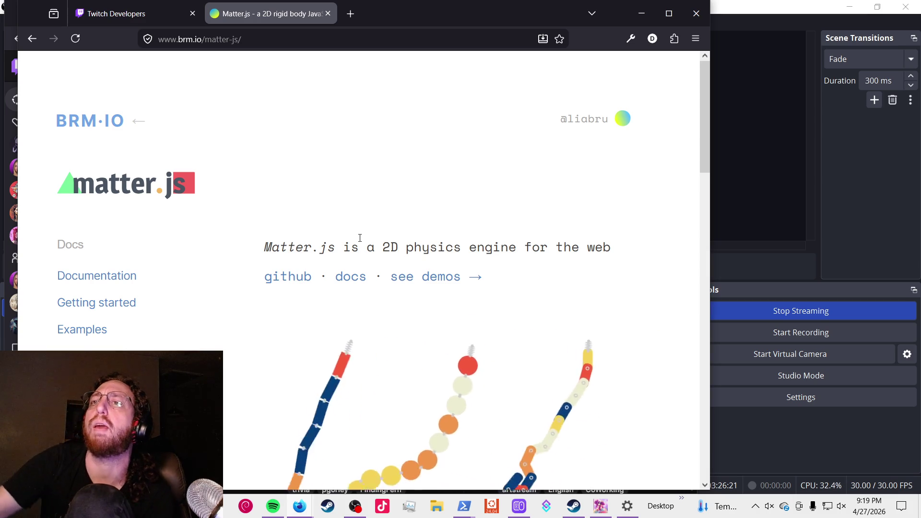
scroll(403, 271, down, 8)
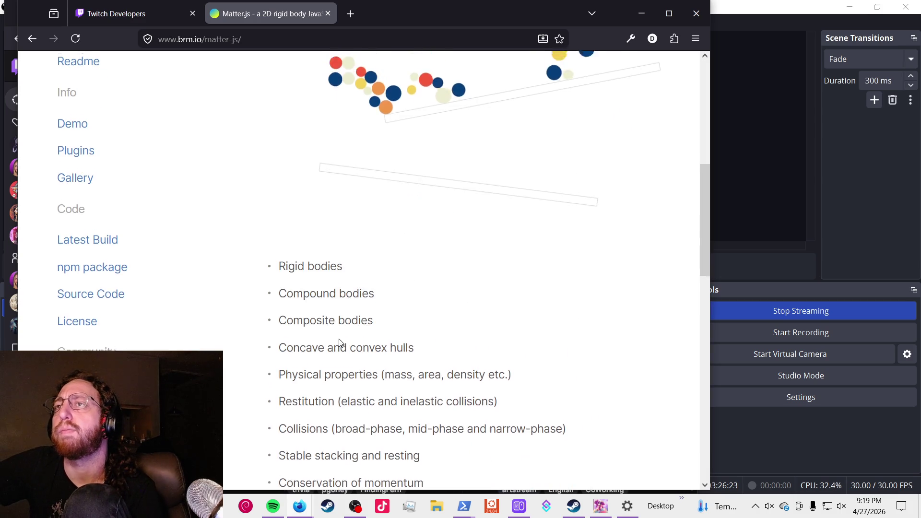
scroll(339, 343, up, 8)
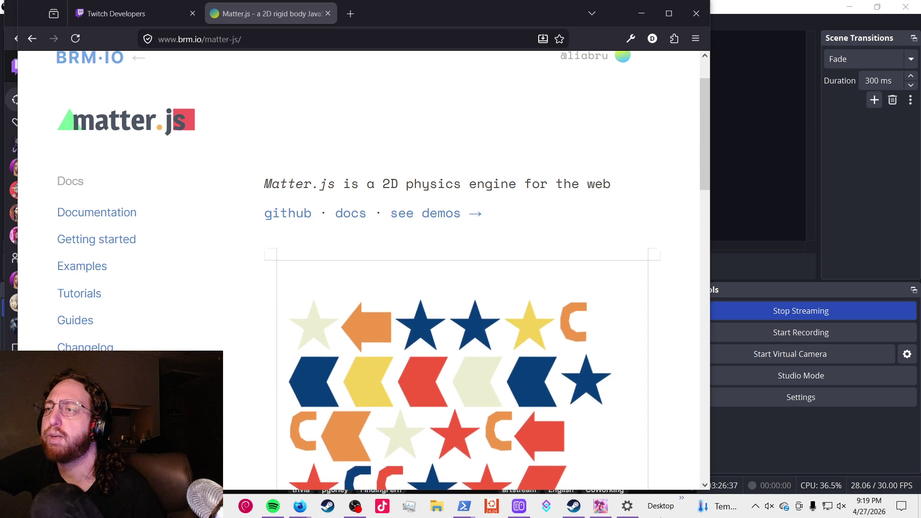
key(super)
mouse_move(573, 506)
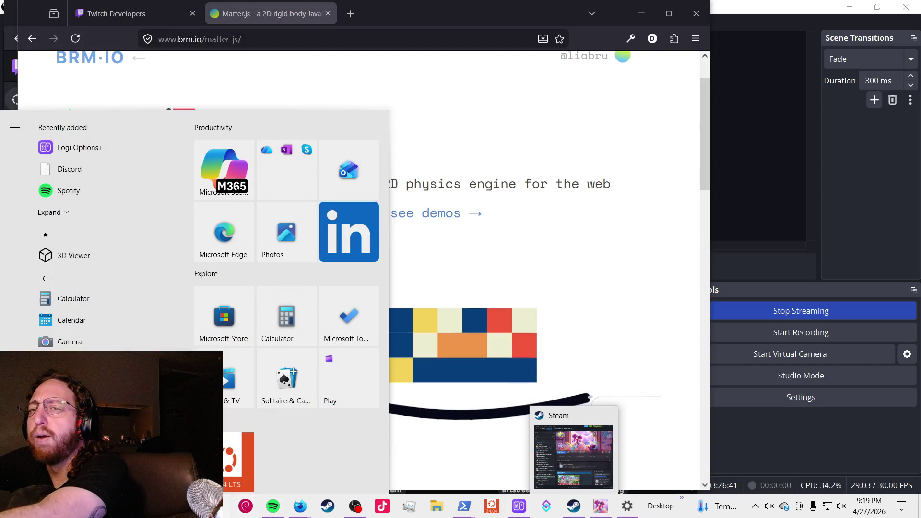
- Open File Explorer and scroll through the Downloads folder
mouse_move(11, 431)
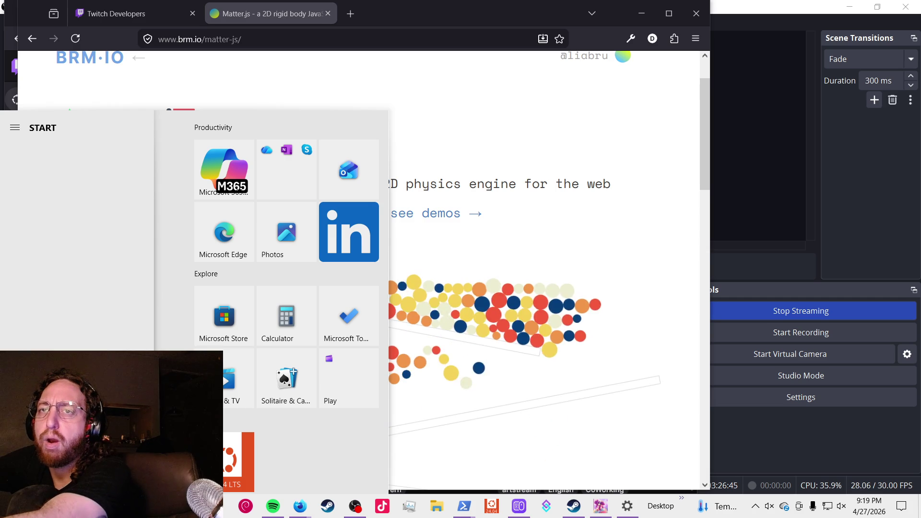
click(19, 410)
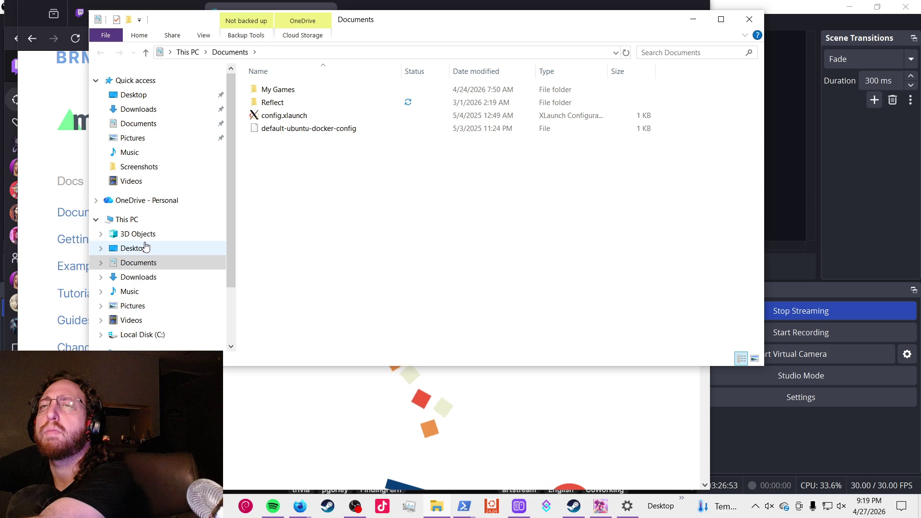
click(162, 277)
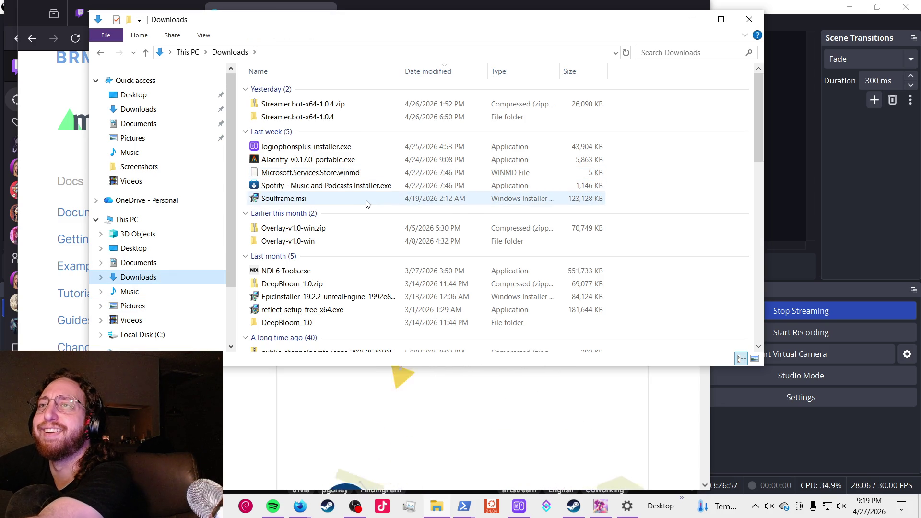
scroll(343, 254, down, 4)
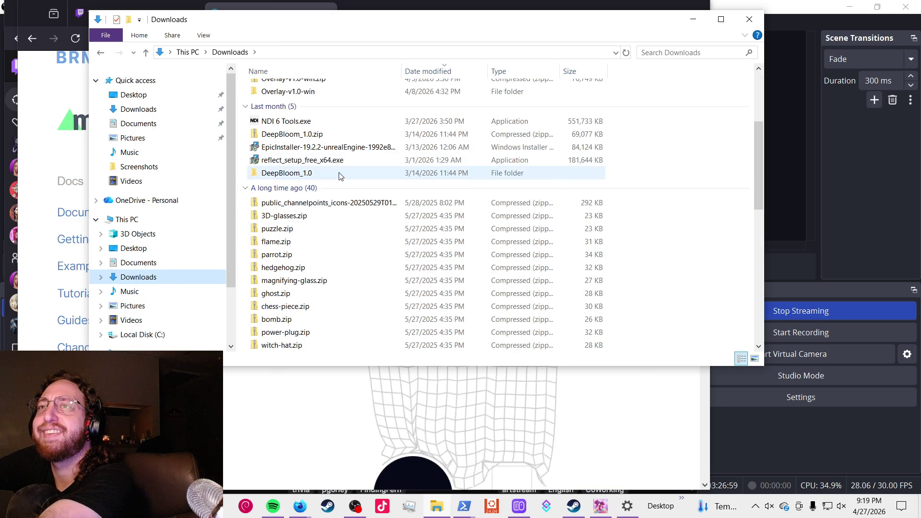
scroll(331, 190, down, 3)
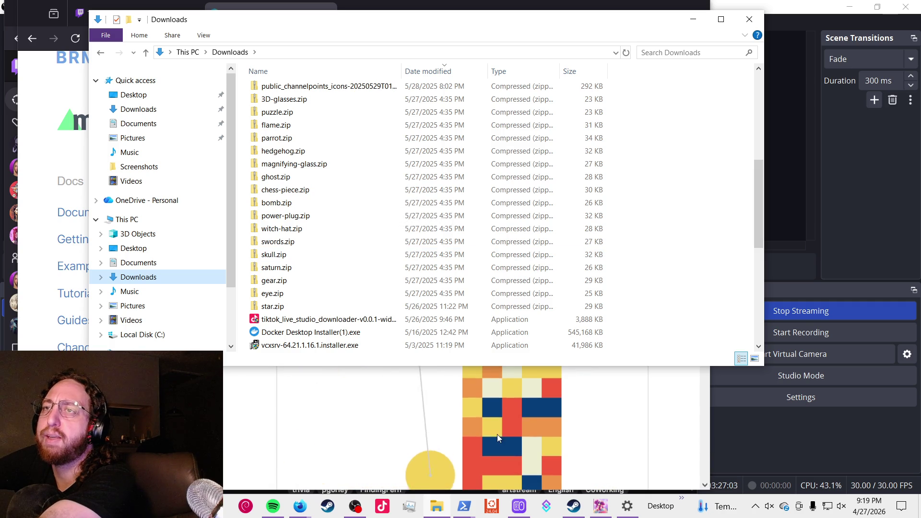
scroll(389, 235, down, 2)
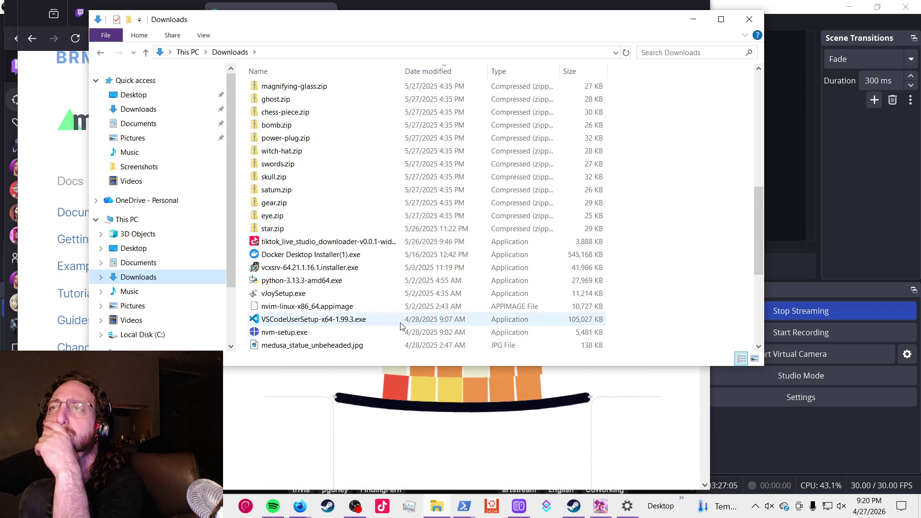
scroll(384, 288, down, 5)
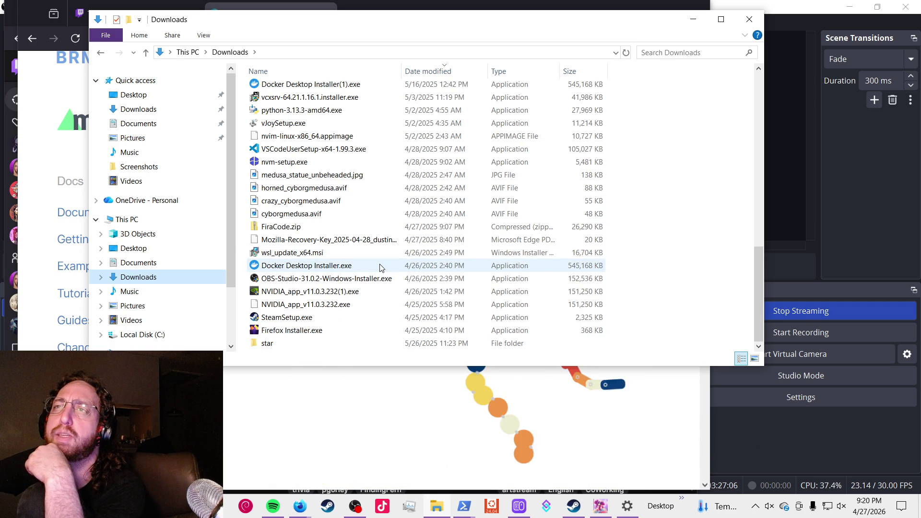
mouse_move(379, 268)
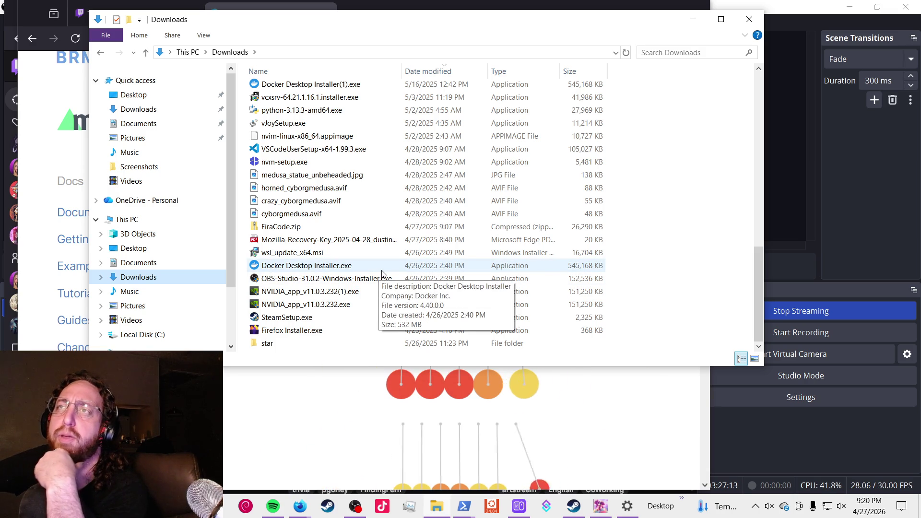
scroll(382, 274, up, 5)
scroll(382, 274, up, 8)
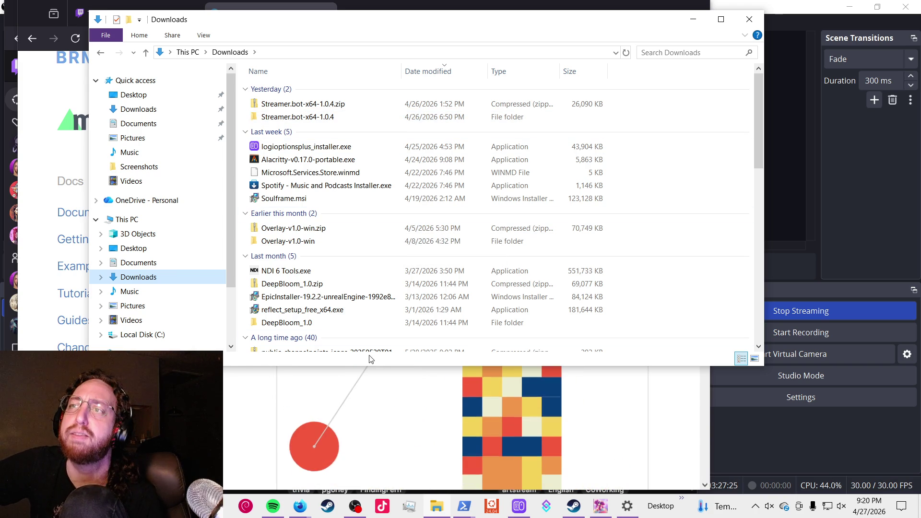
- Pause the Nightwish song in Spotify and bring the lofi cozy-room app forward
click(355, 508)
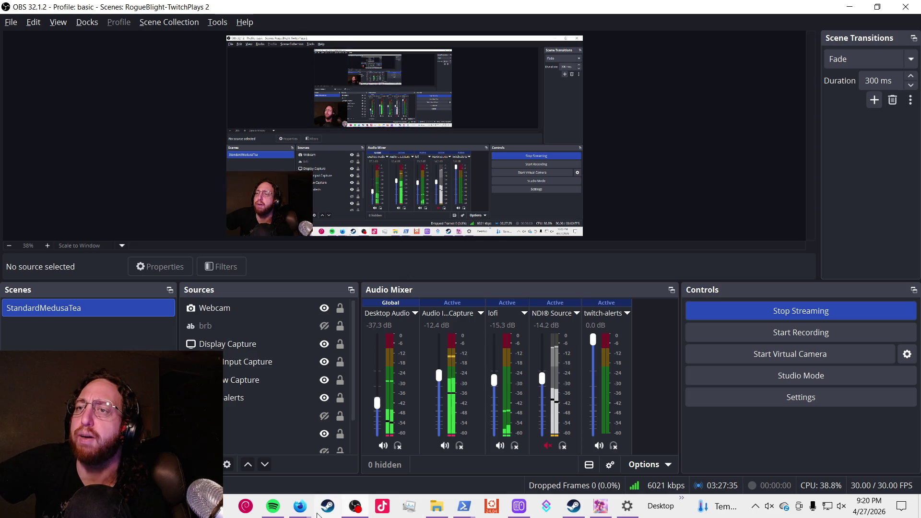
click(268, 508)
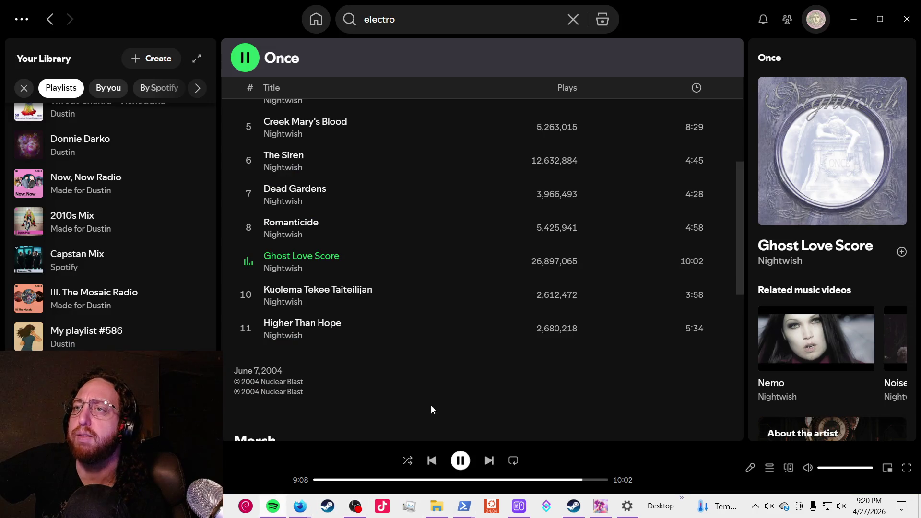
click(462, 461)
click(601, 507)
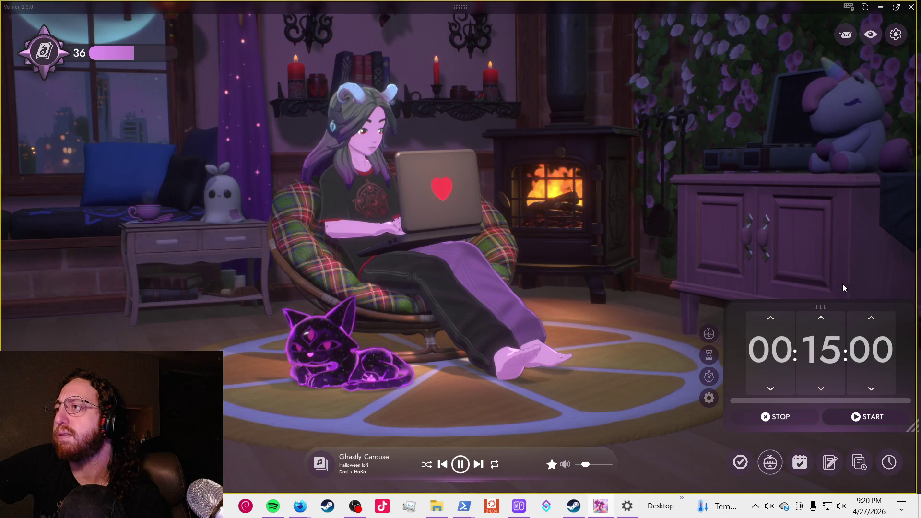
- Bring OBS Studio back to the front from the taskbar
click(356, 507)
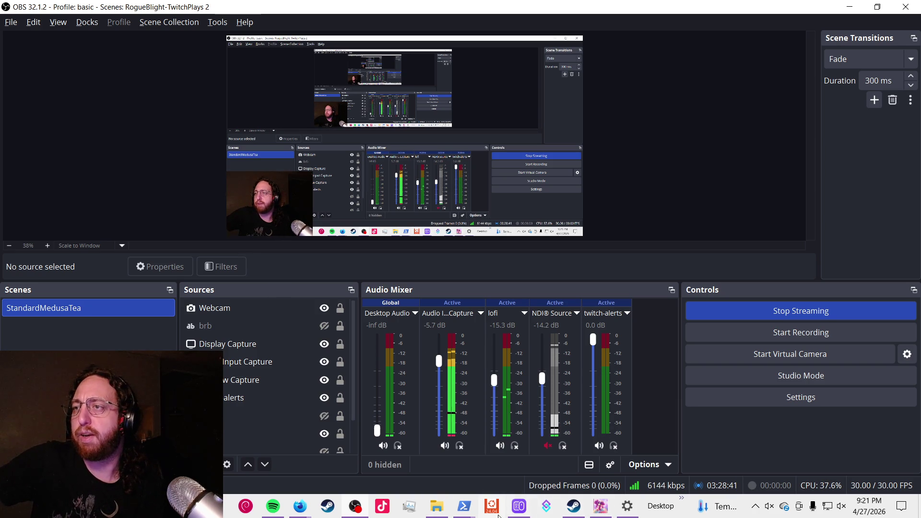
- Bring the Spirit City lofi room forward, then switch to the Firefox window showing Twitch
click(519, 506)
click(519, 506)
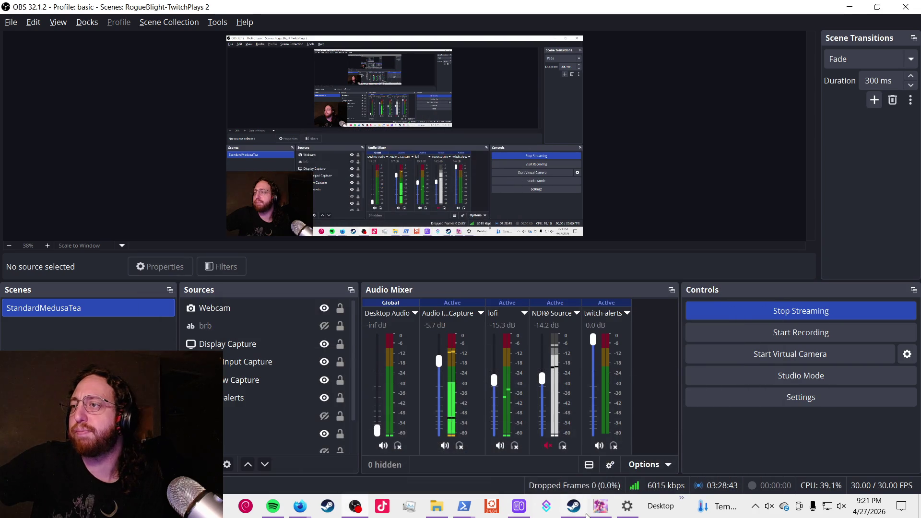
click(604, 513)
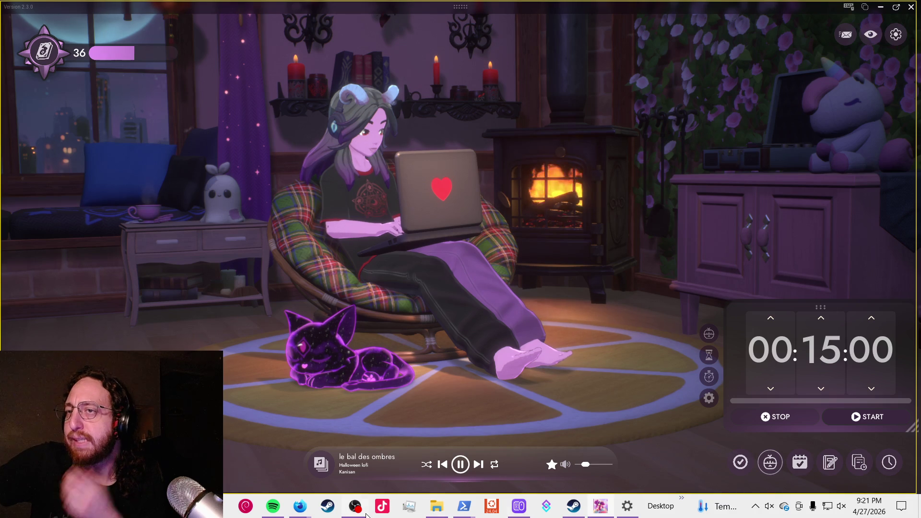
mouse_move(442, 512)
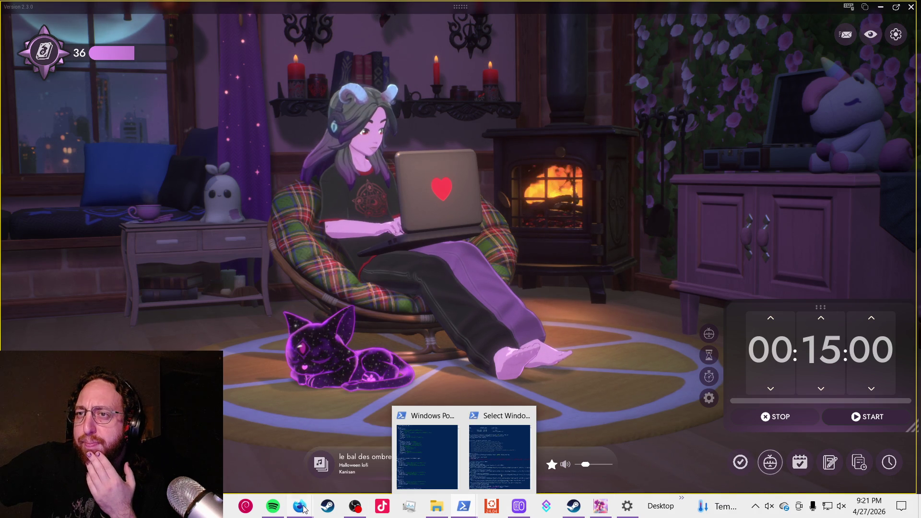
mouse_move(301, 508)
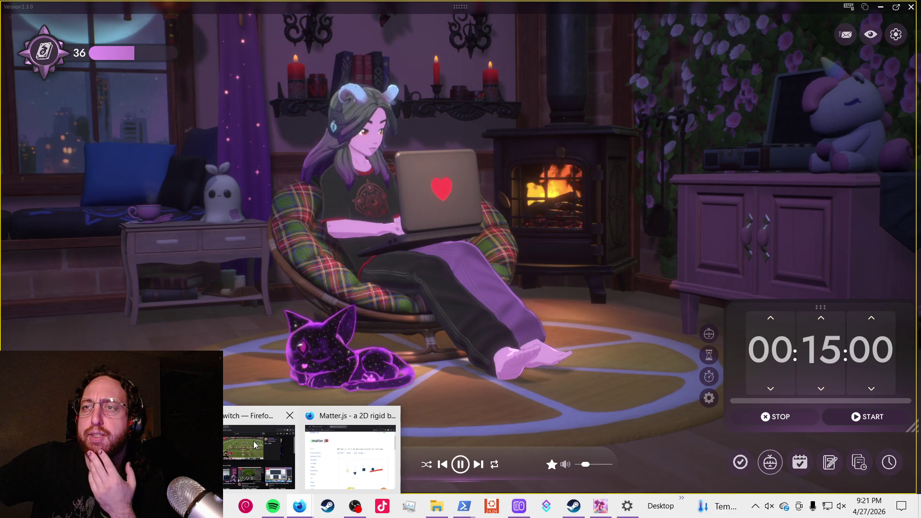
click(256, 445)
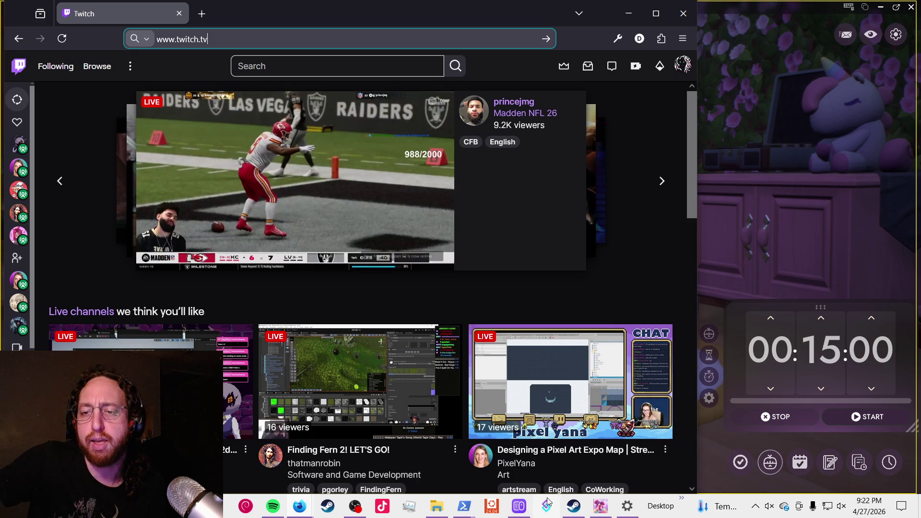
- Close the Firefox window on the Twitch homepage to reveal the lofi room
mouse_move(573, 505)
mouse_move(623, 514)
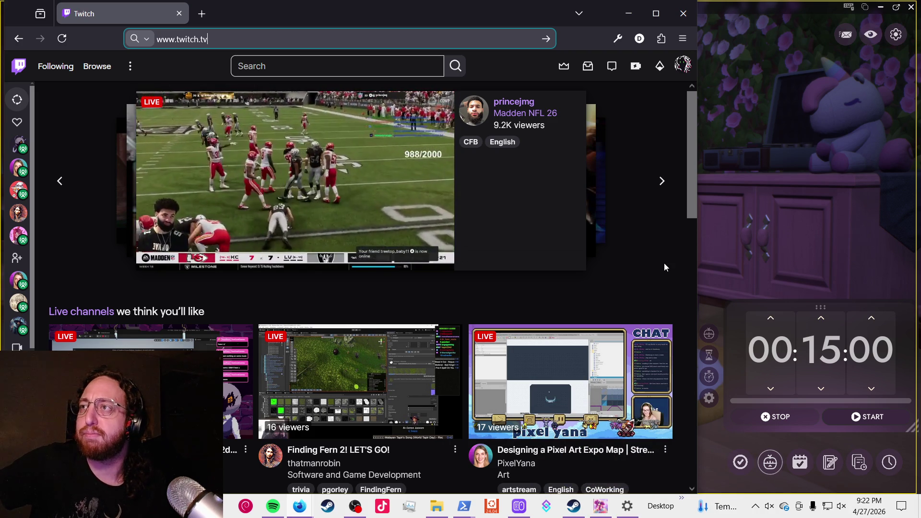
click(713, 258)
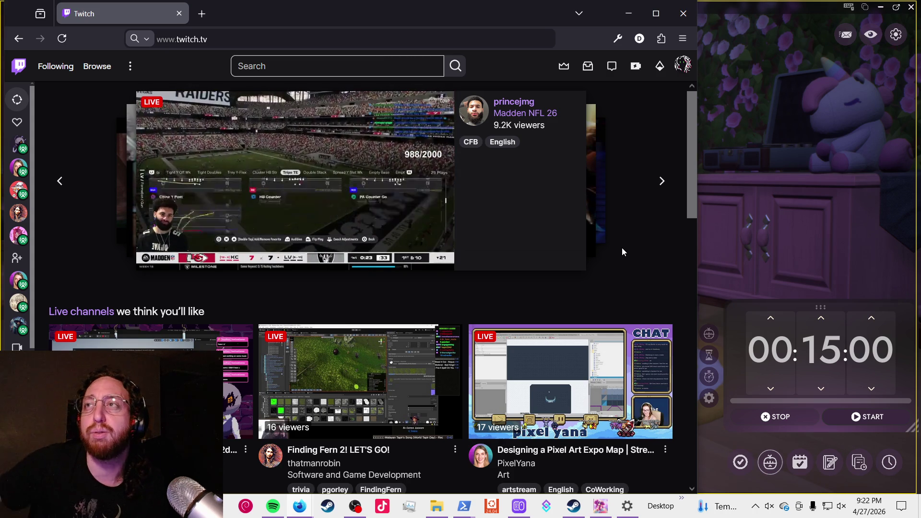
click(683, 14)
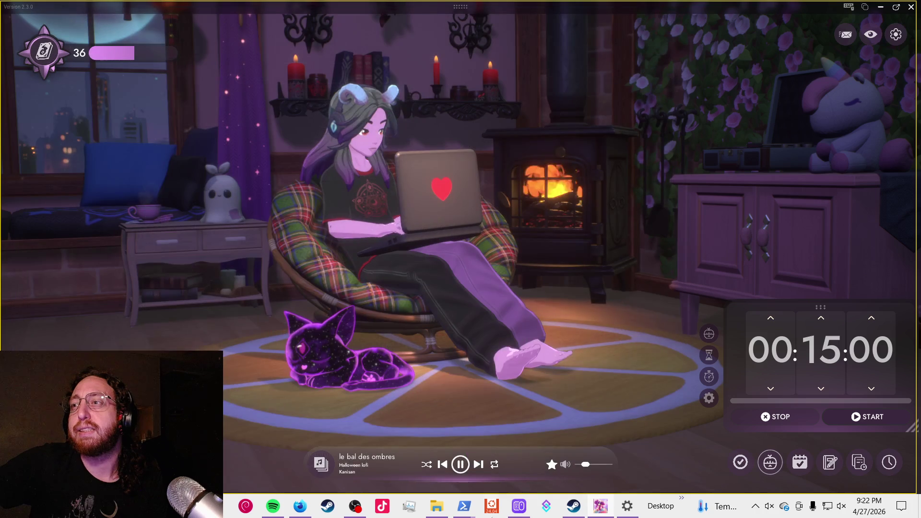
- Bring the Firefox window showing the Matter.js homepage back in front
mouse_move(355, 513)
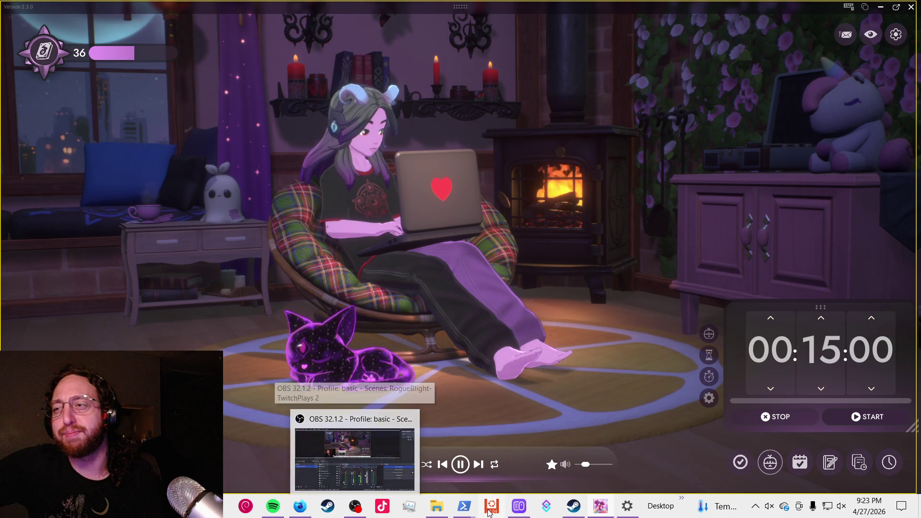
mouse_move(467, 511)
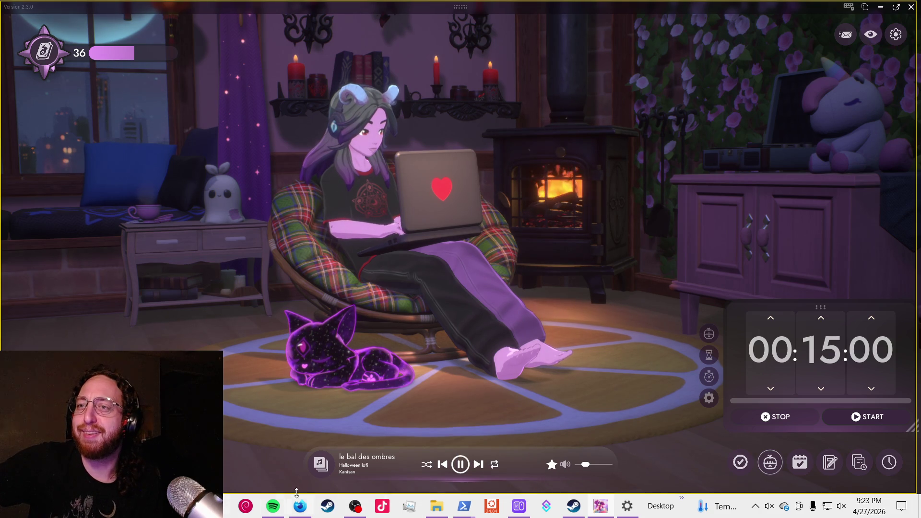
click(306, 508)
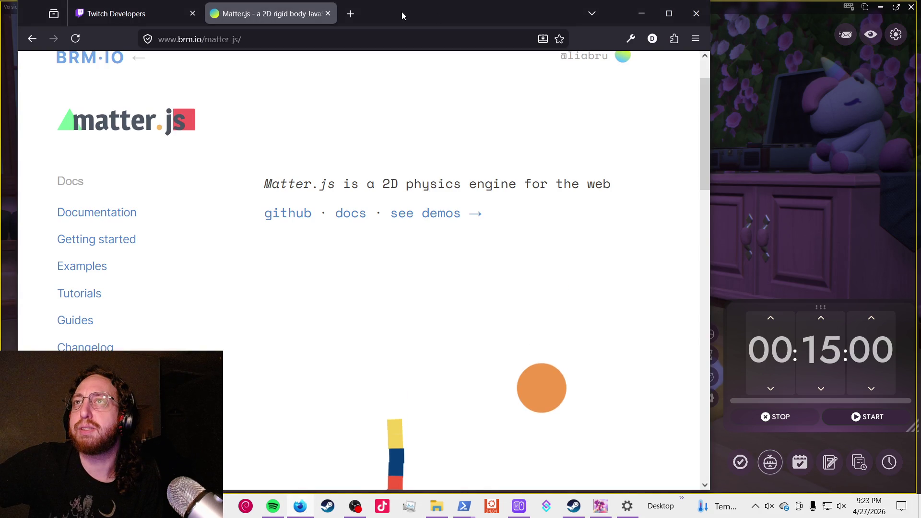
- Load twitch.tv in a new tab, then go back to the Twitch Developers console tab
click(344, 14)
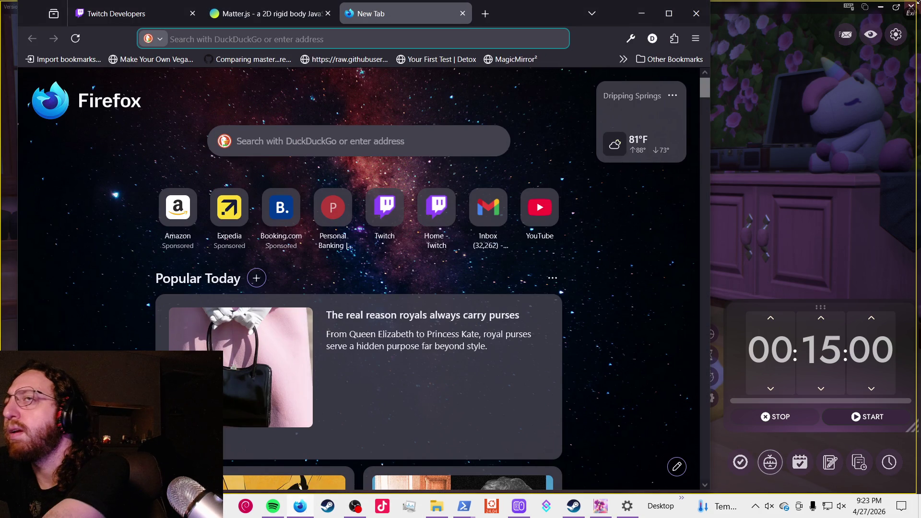
text(twitch.tv)
key(Return)
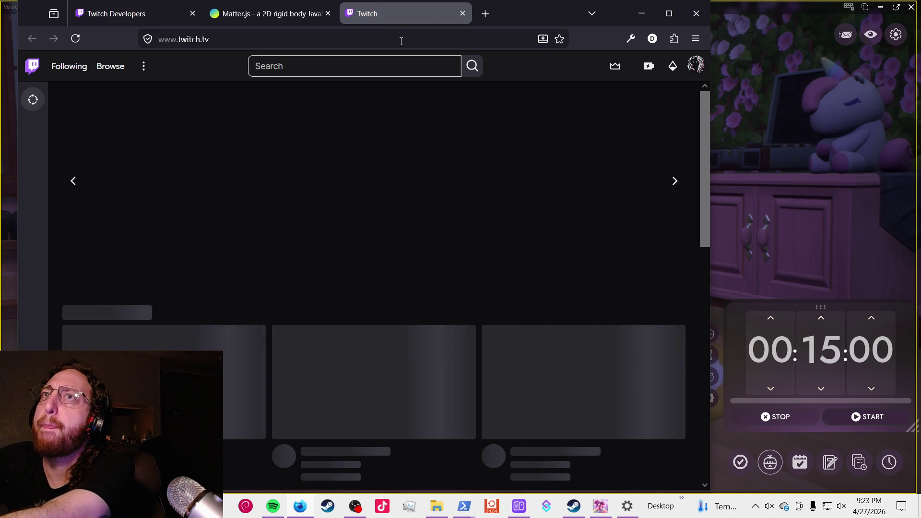
click(146, 16)
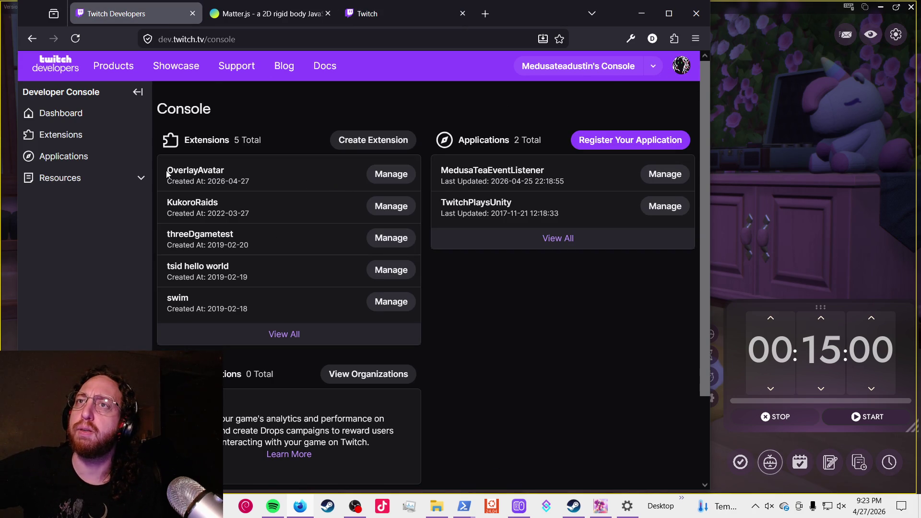
- Open OverlayAvatar's 0.0.1 versions page, check its Video - FullScreen type, then return to twitch.tv
drag(167, 173, 317, 175)
click(201, 170)
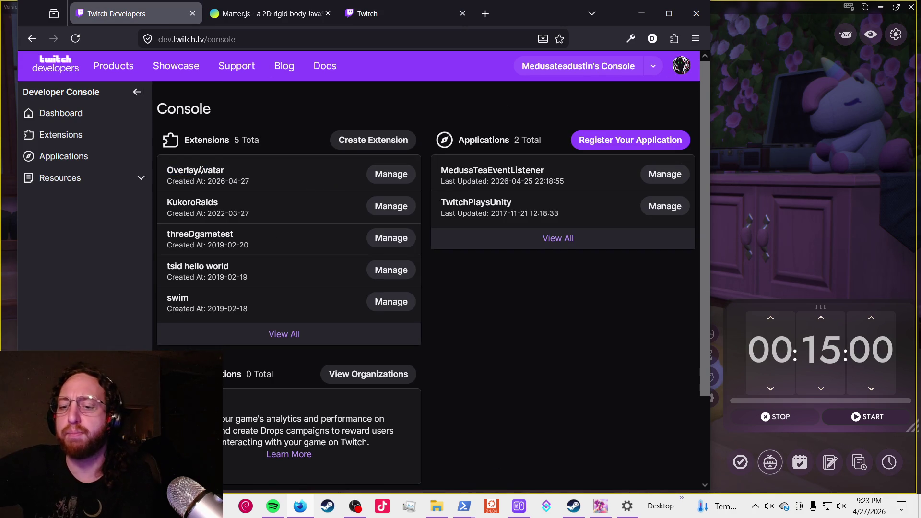
click(395, 174)
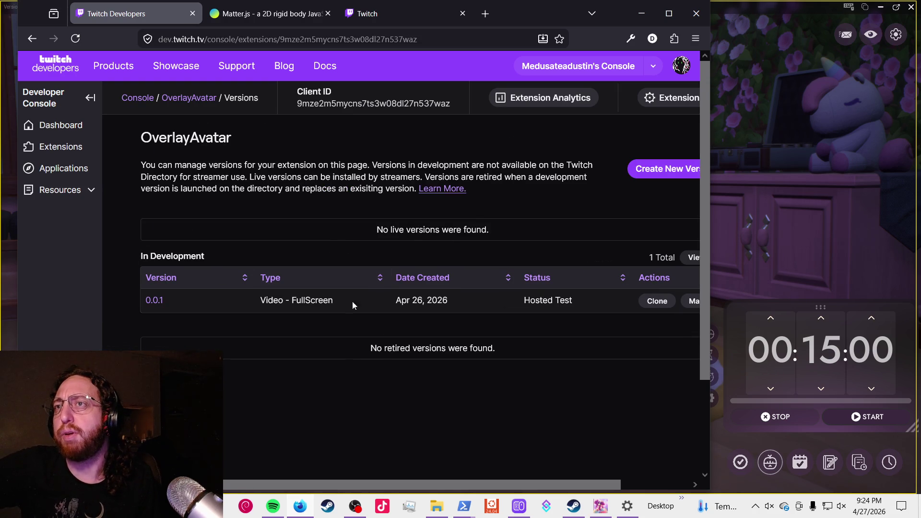
drag(259, 301, 338, 304)
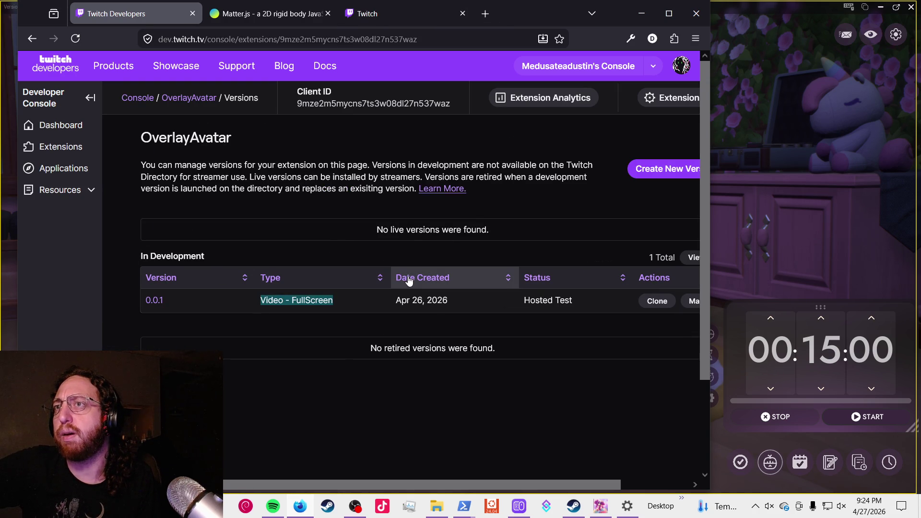
click(383, 18)
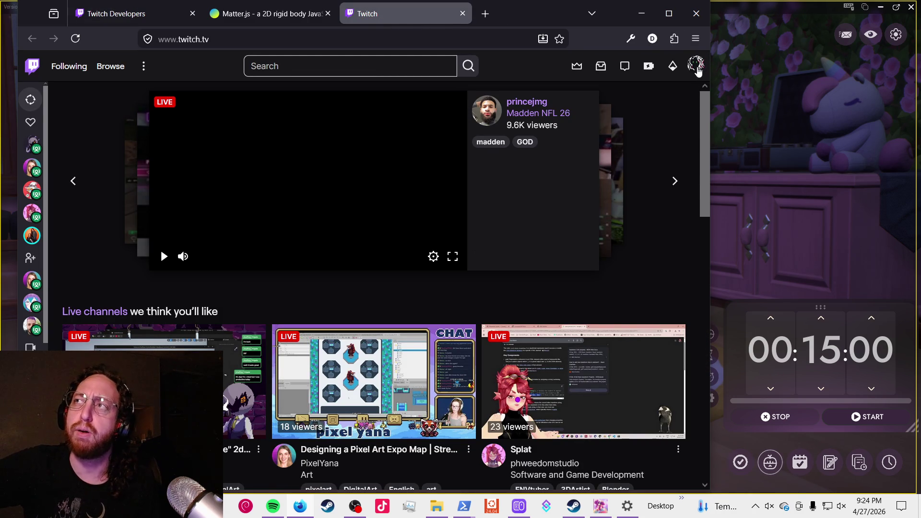
- Go to your own channel page, dismiss the Stream Closed Captioner panel, and open a new tab
click(695, 67)
click(651, 131)
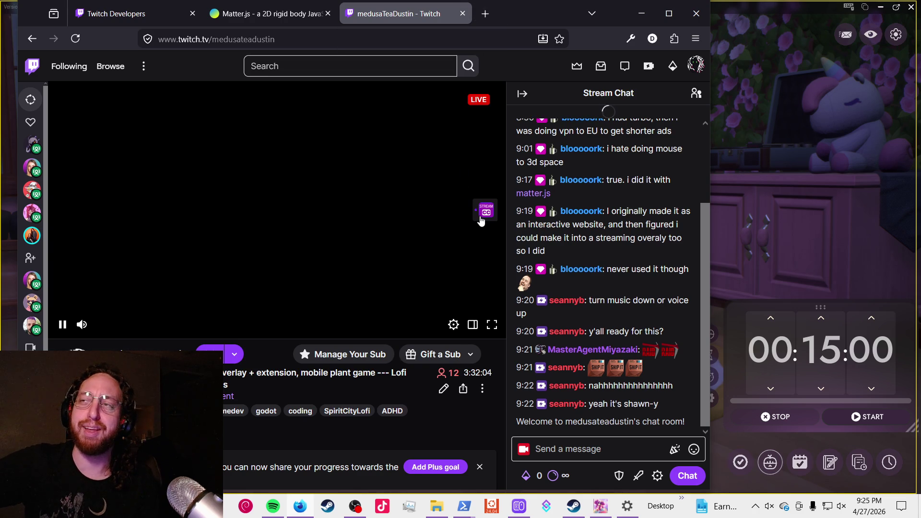
click(483, 219)
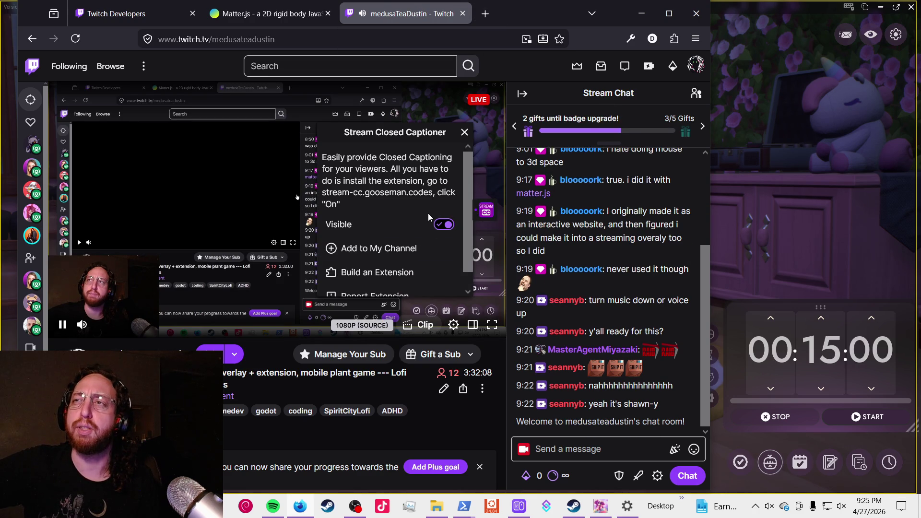
click(462, 137)
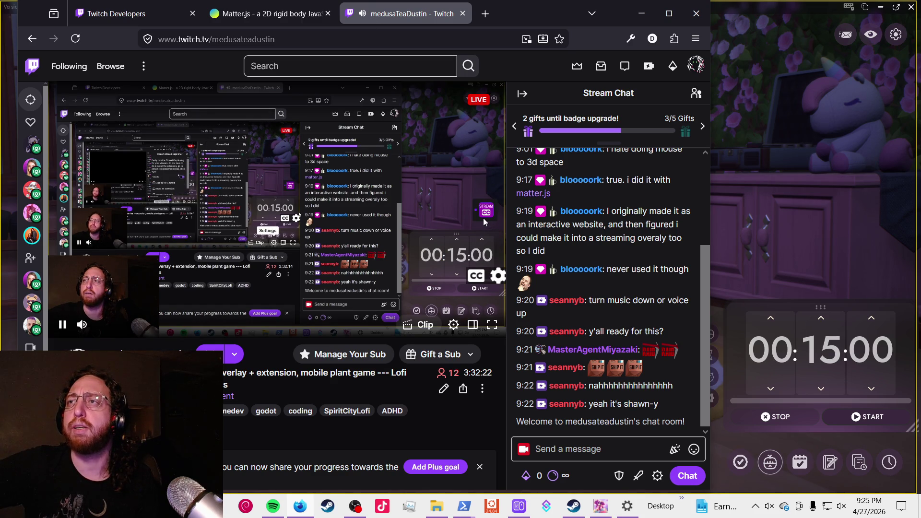
click(486, 14)
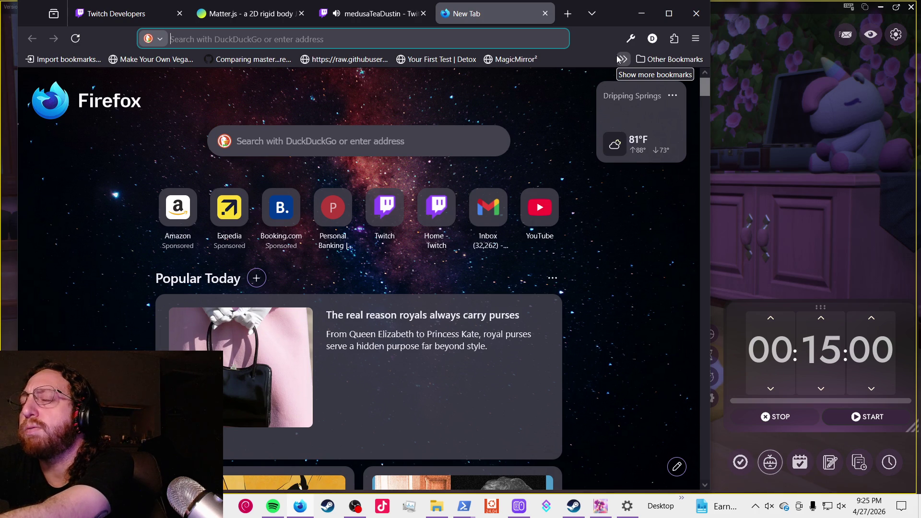
text(www.twitch.tv)
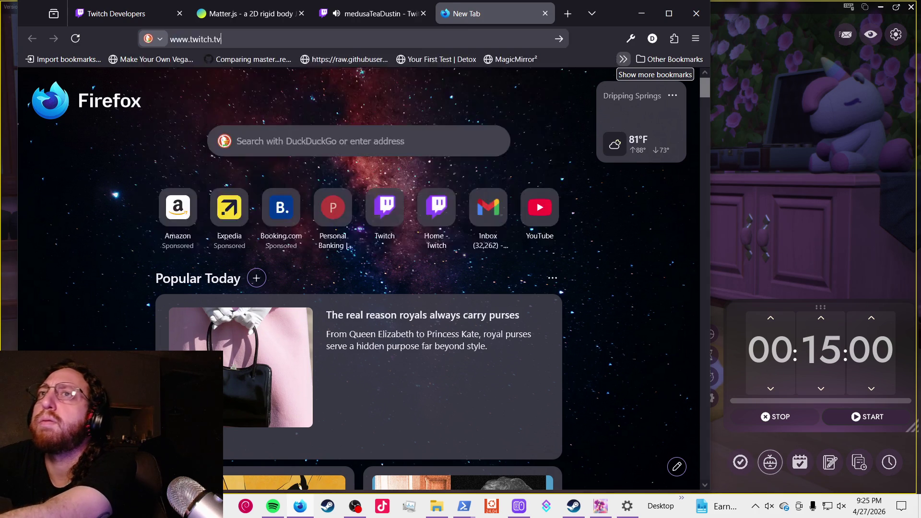
key(Return)
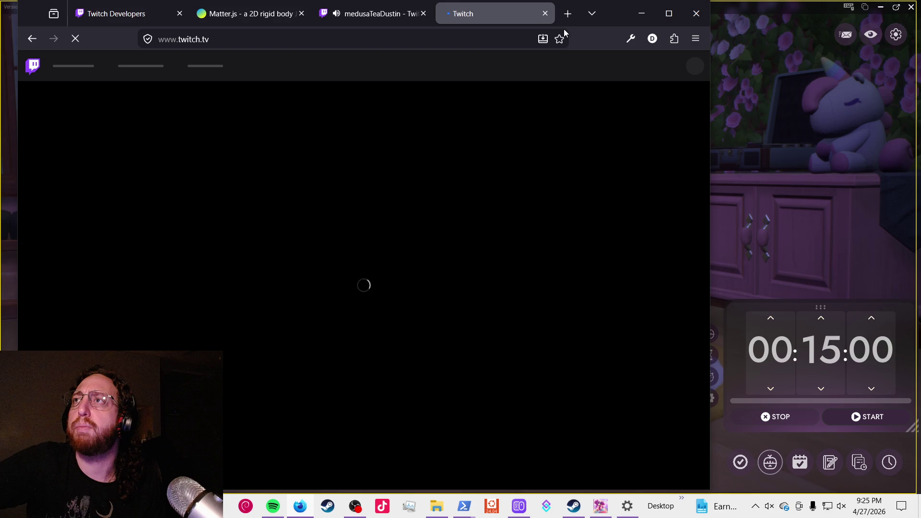
click(569, 13)
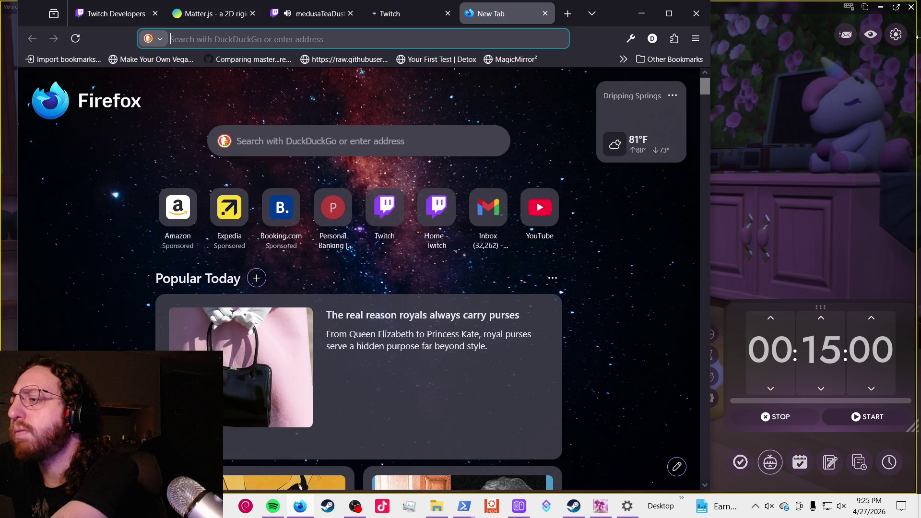
text(twitch )
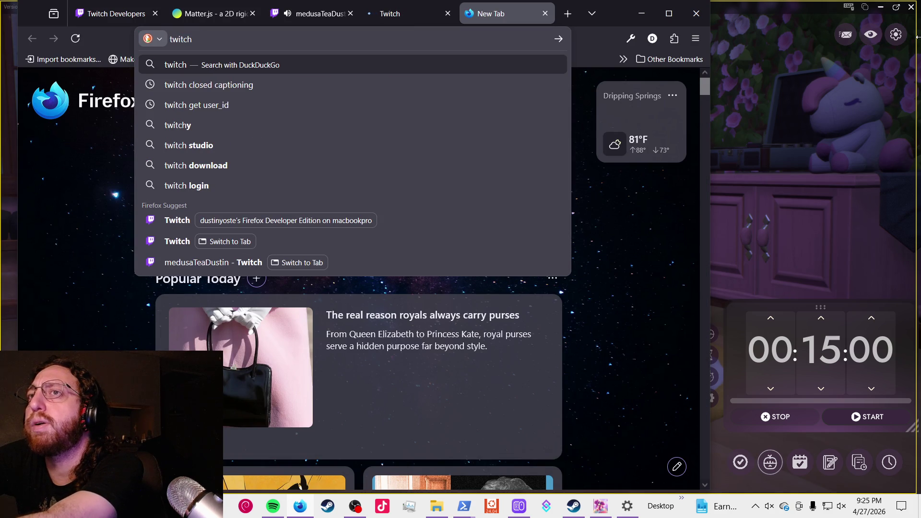
text(extension)
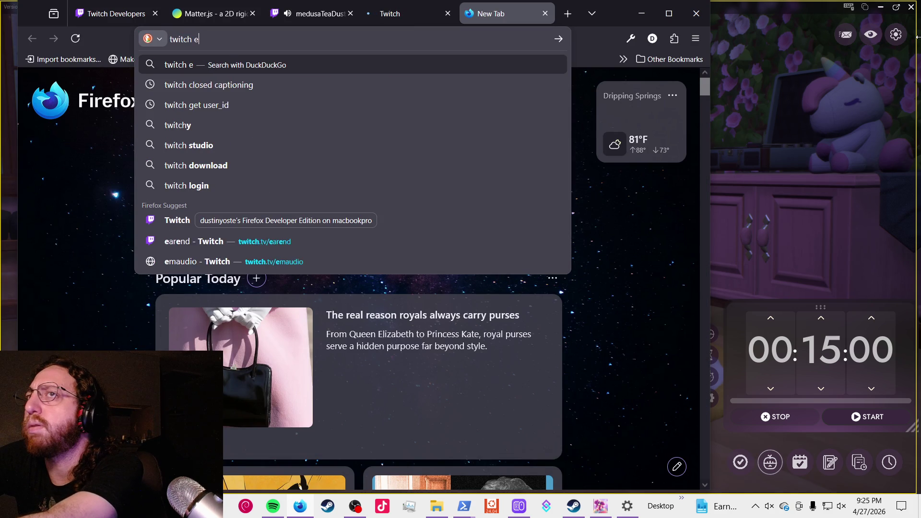
key(Return)
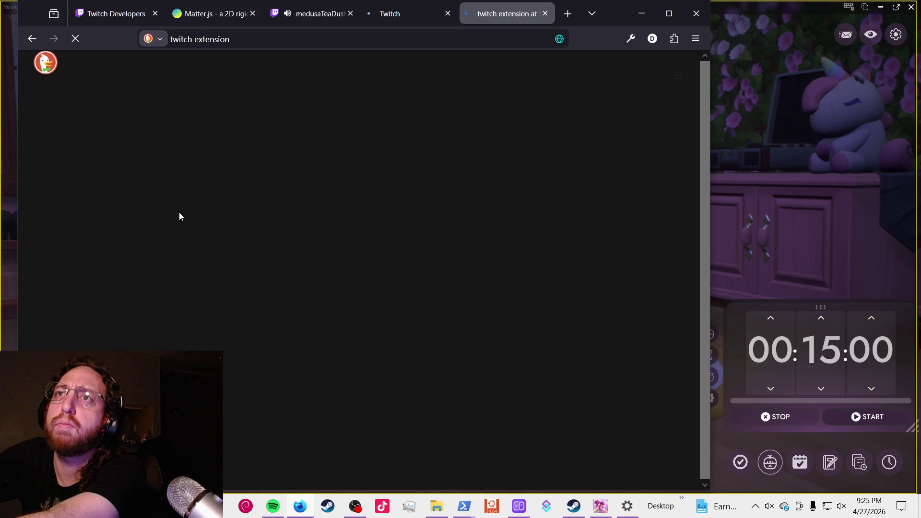
- Browse the results, glance at 'How to Use Extensions - Twitch', and return to the list
scroll(175, 206, down, 3)
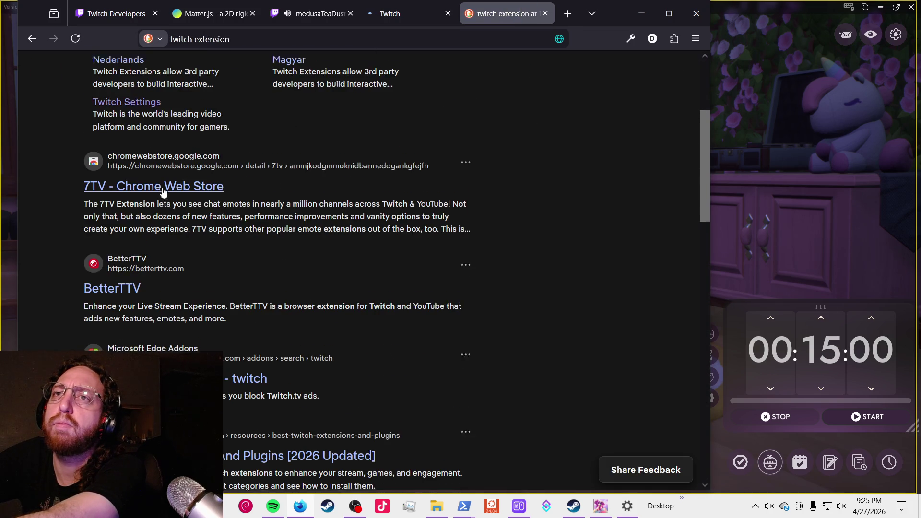
scroll(163, 194, up, 4)
click(137, 183)
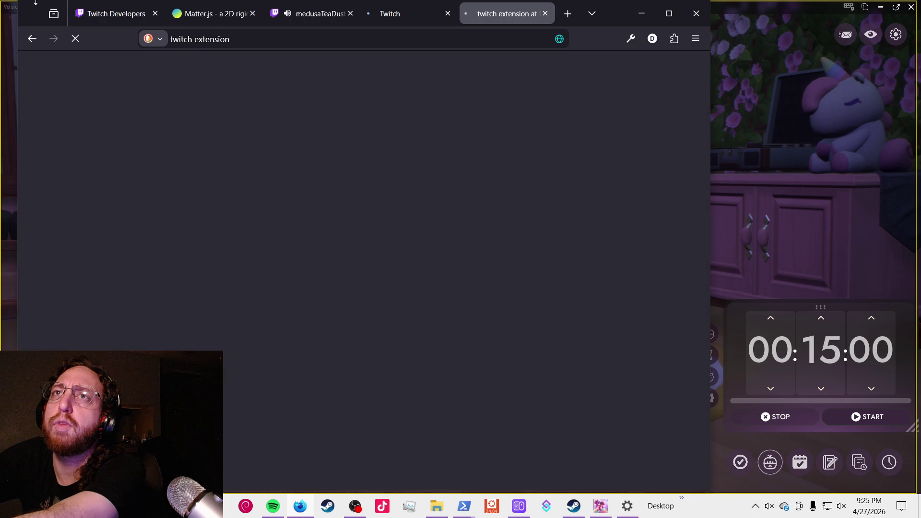
click(32, 38)
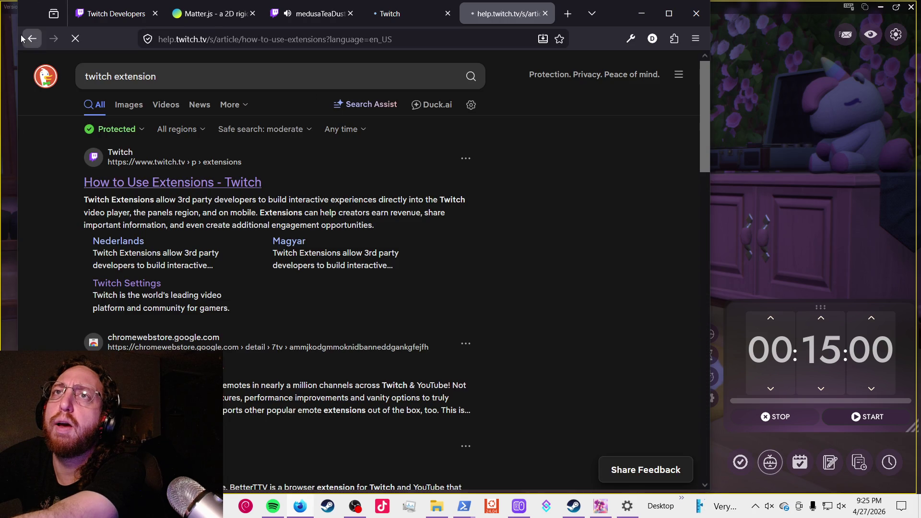
scroll(161, 183, down, 10)
scroll(159, 182, down, 5)
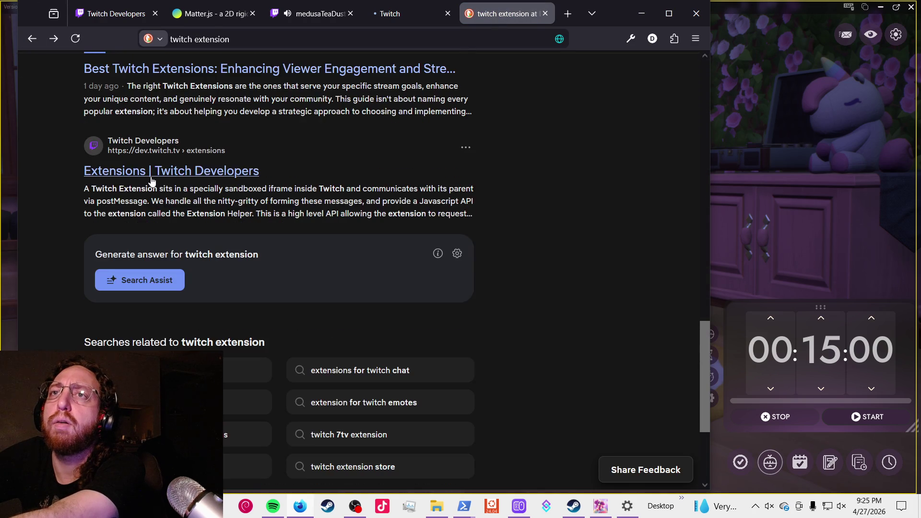
scroll(150, 181, up, 10)
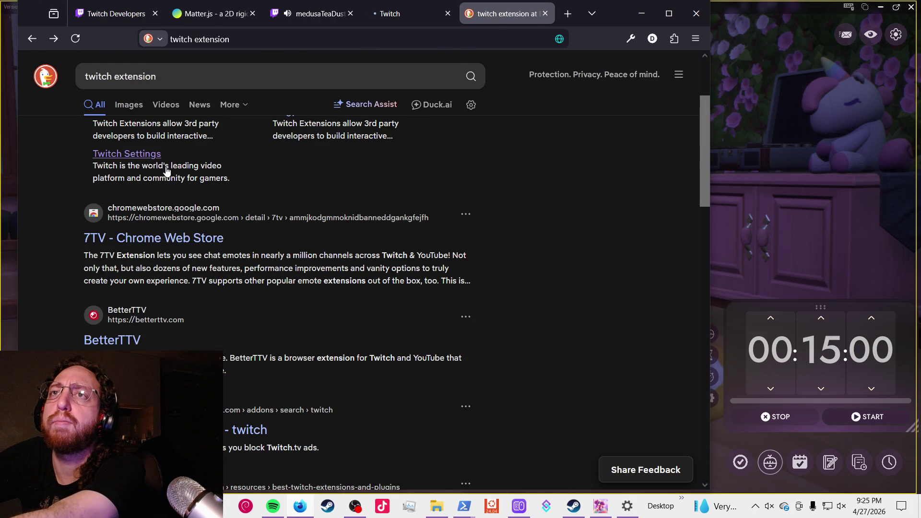
- Refine the search to 'twitch extension developer' and open the Extensions | Twitch Developers docs
click(219, 74)
text(developer)
key(Return)
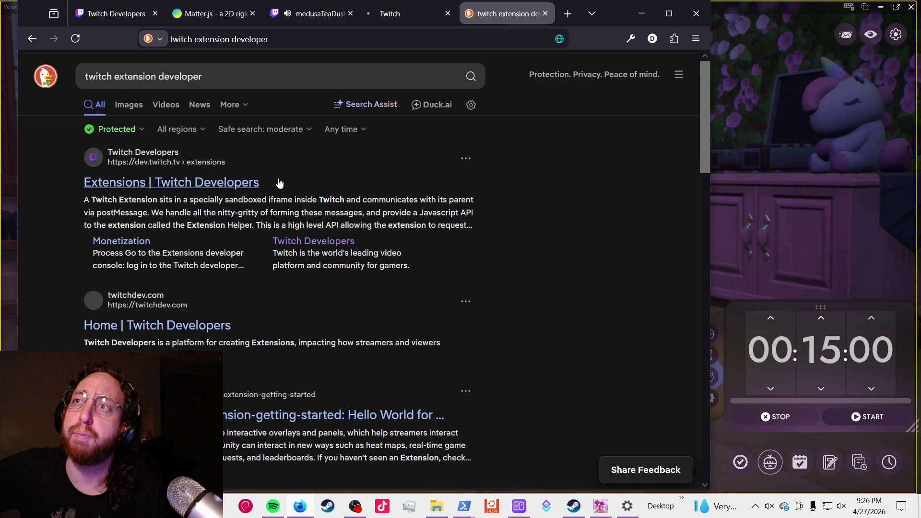
scroll(230, 331, down, 3)
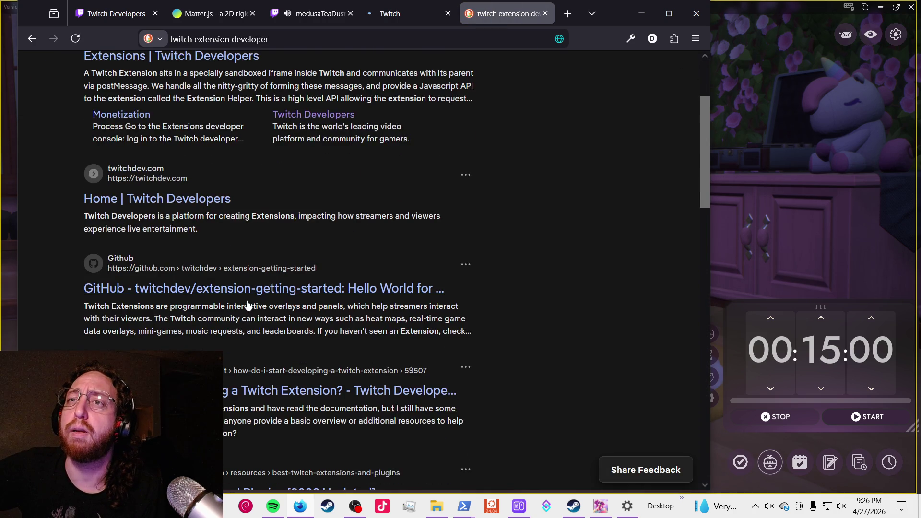
scroll(247, 300, down, 5)
scroll(235, 300, up, 8)
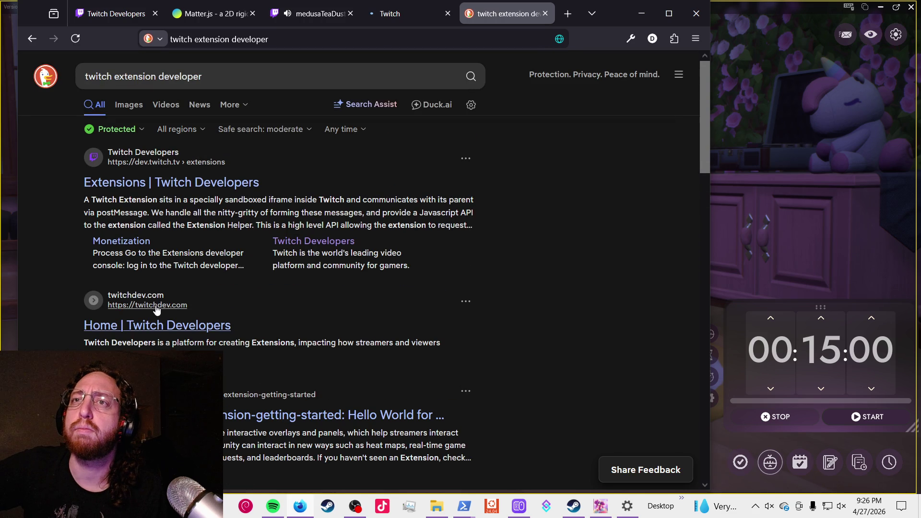
click(144, 187)
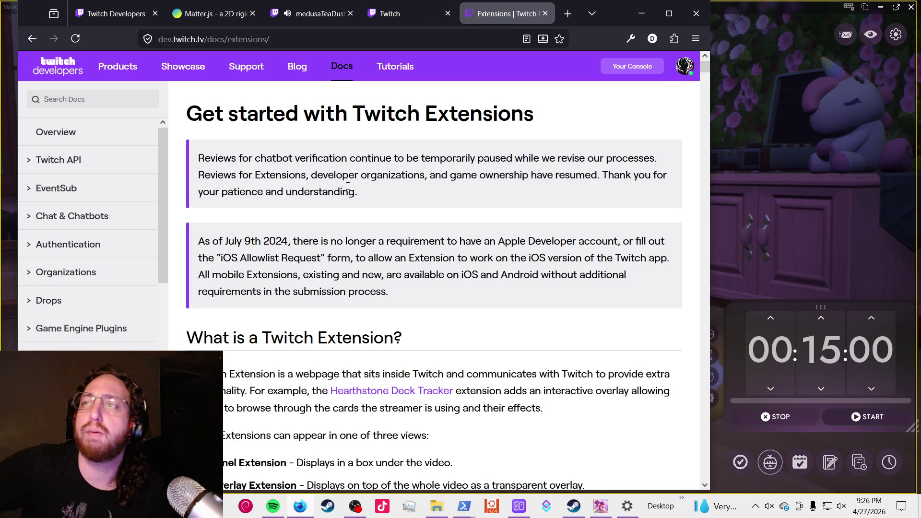
- Scroll the Extensions docs down to the 'Hello, world!' HTML sample importing the Extension Helper script
scroll(331, 253, down, 3)
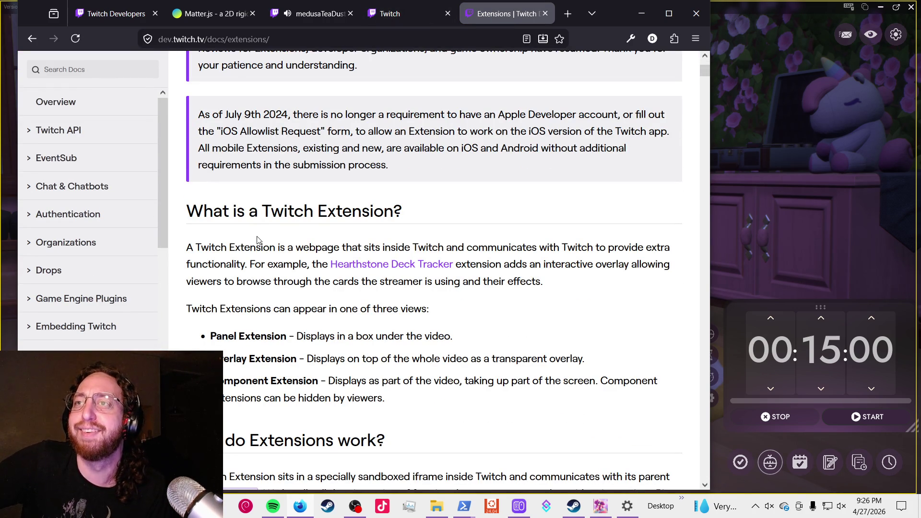
scroll(257, 240, down, 1)
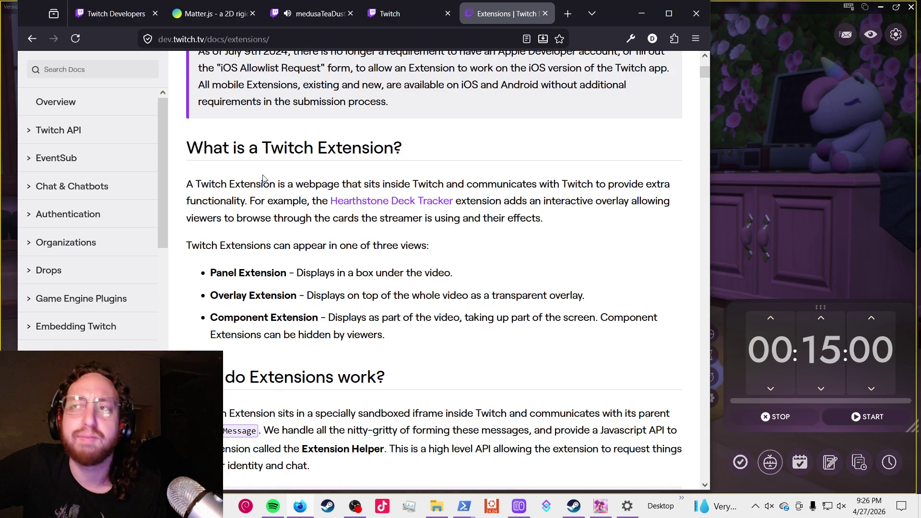
scroll(317, 189, down, 4)
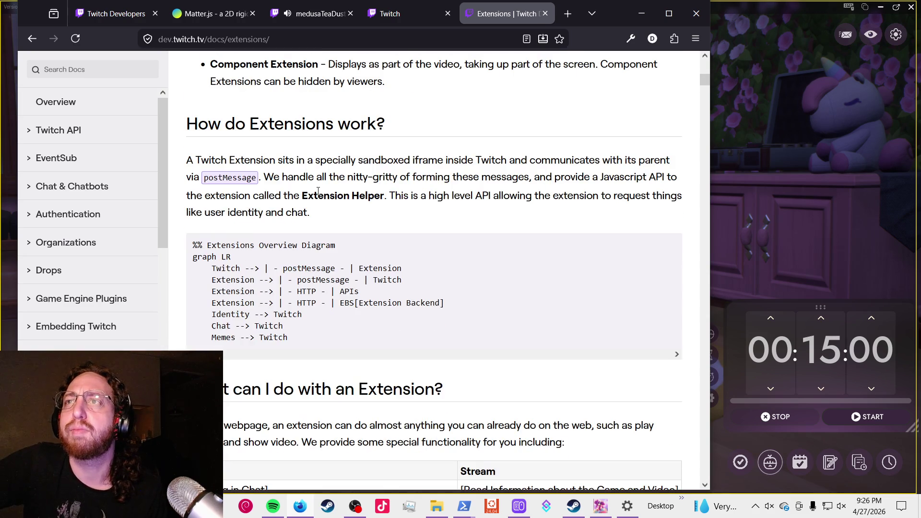
scroll(315, 189, down, 6)
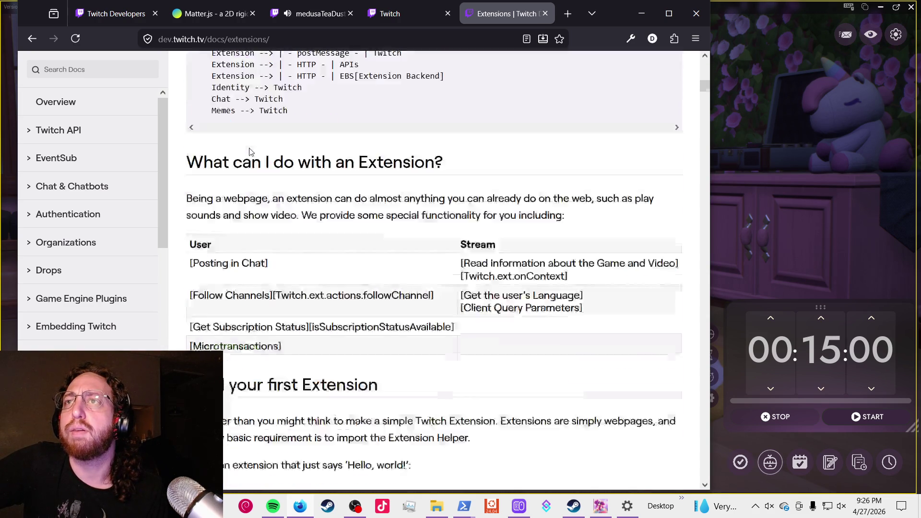
scroll(407, 206, down, 4)
scroll(284, 189, up, 3)
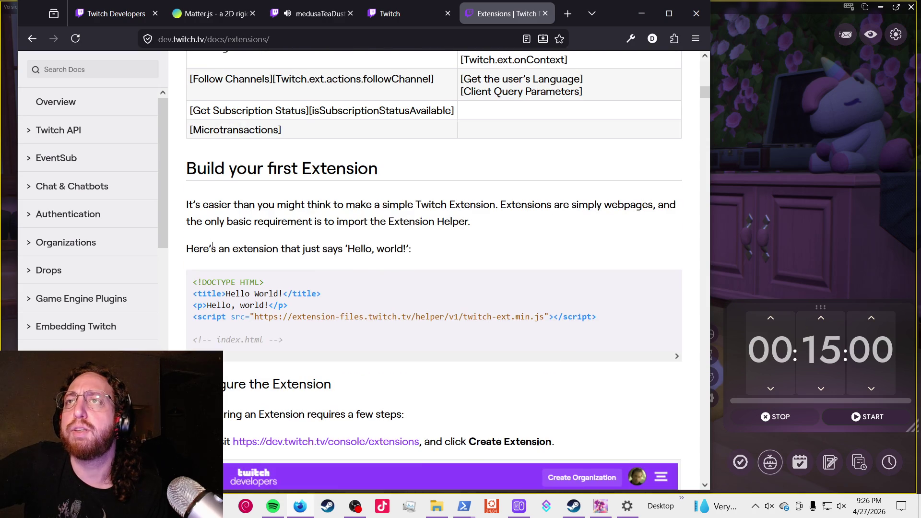
scroll(268, 234, down, 3)
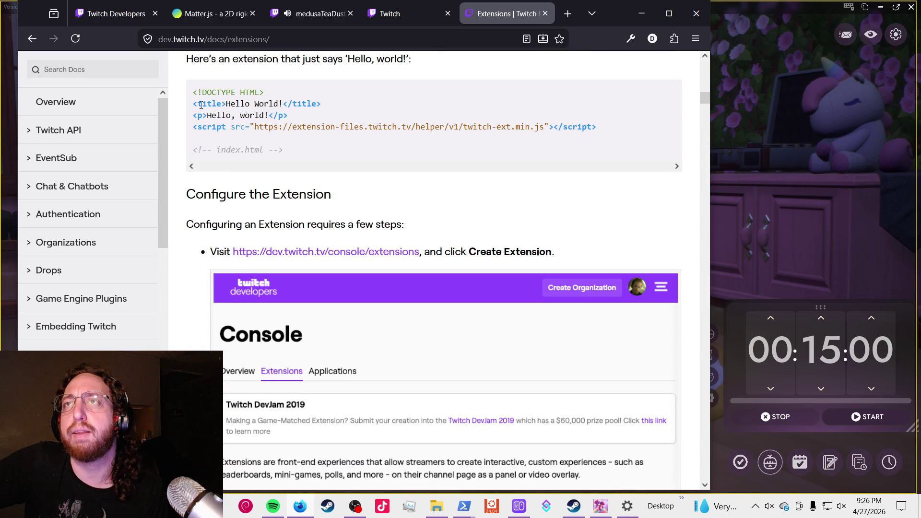
drag(192, 89, 262, 194)
scroll(297, 213, up, 1)
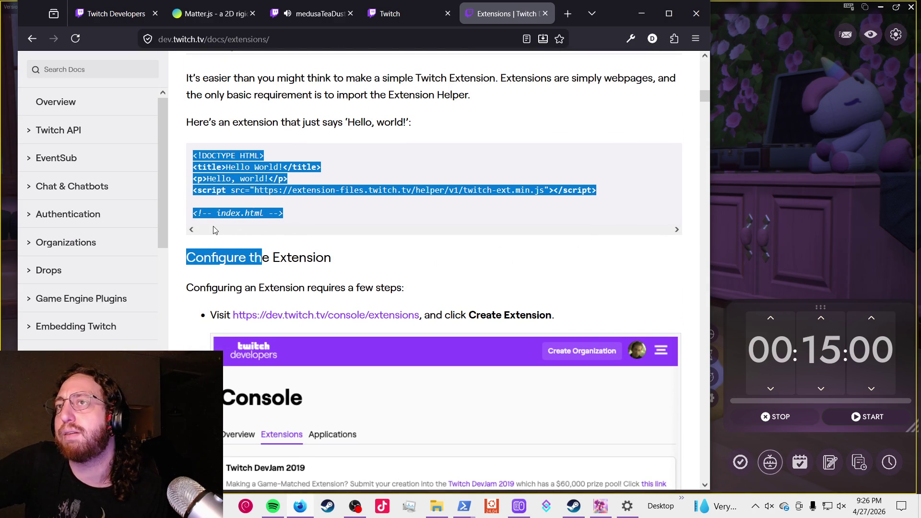
click(384, 139)
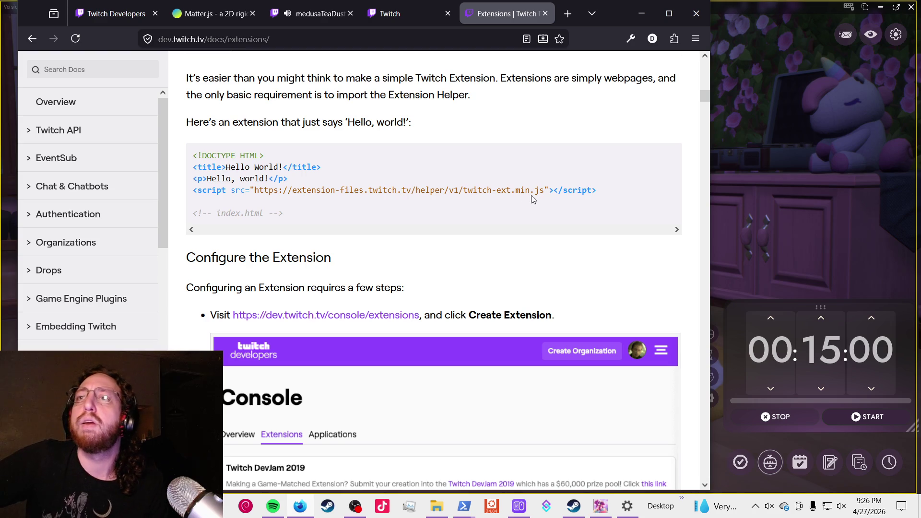
click(405, 12)
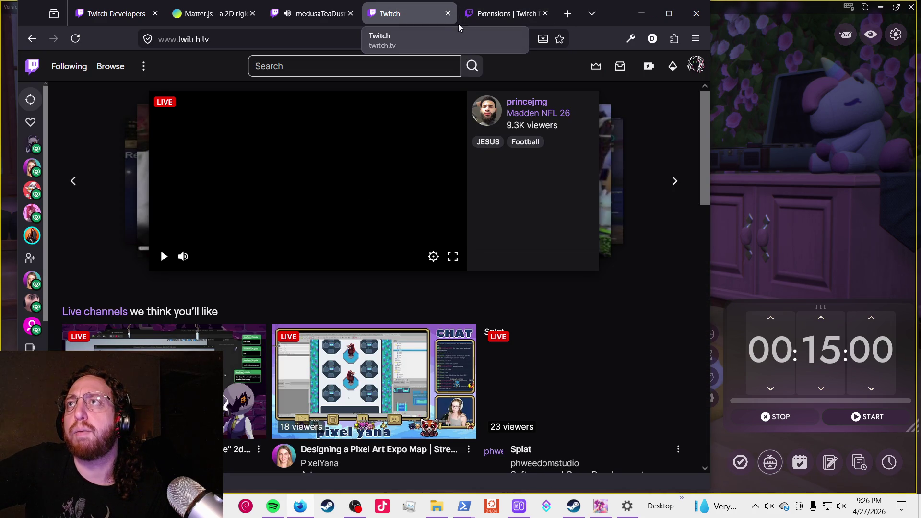
click(316, 13)
click(448, 14)
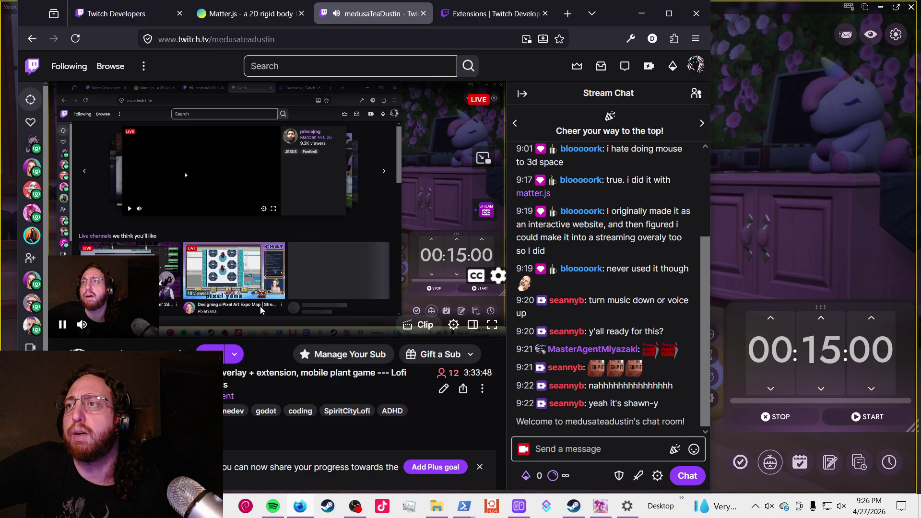
click(511, 19)
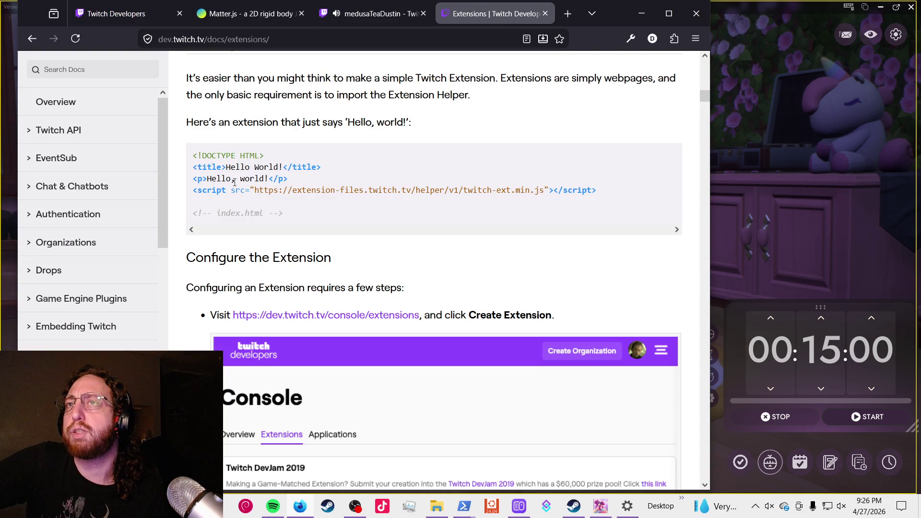
drag(205, 195, 396, 214)
click(358, 208)
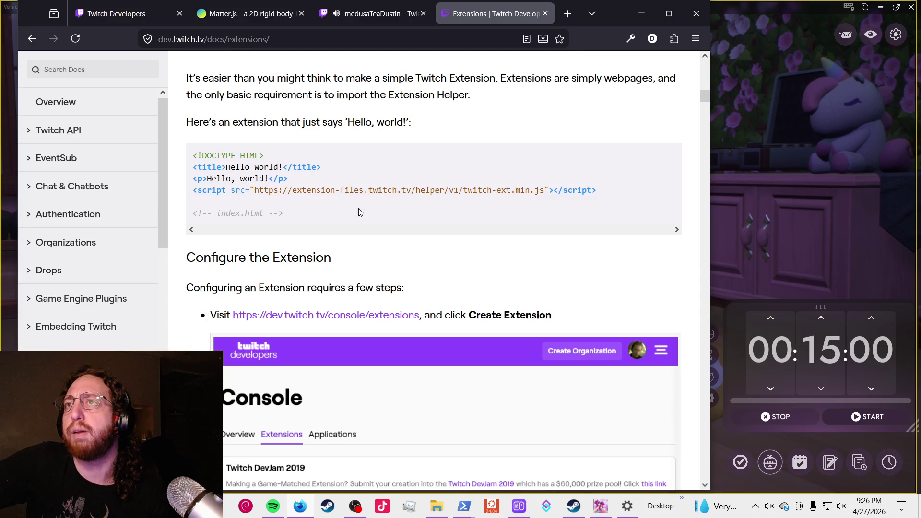
drag(219, 213, 394, 217)
click(327, 212)
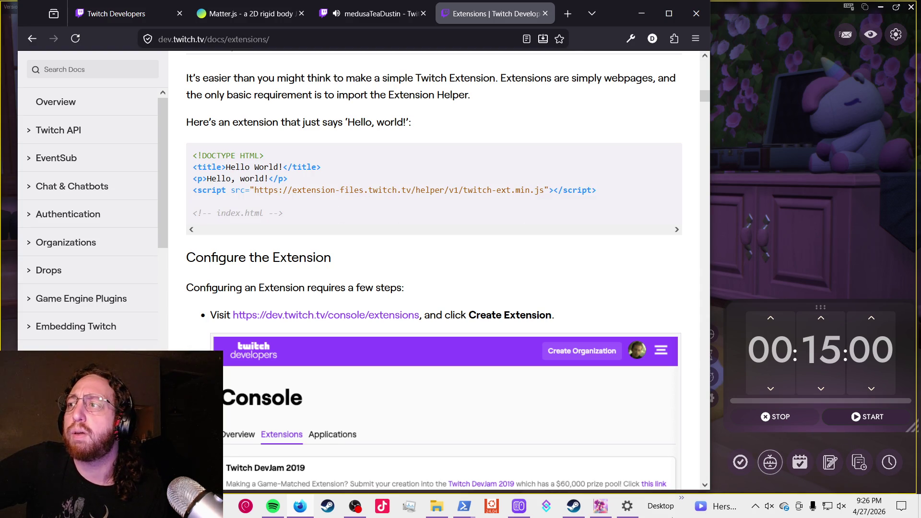
scroll(443, 211, down, 3)
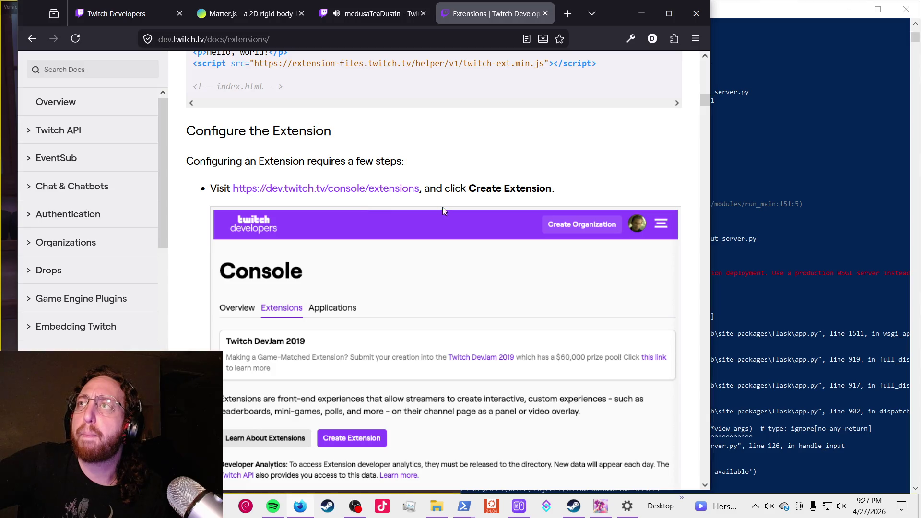
scroll(523, 225, down, 3)
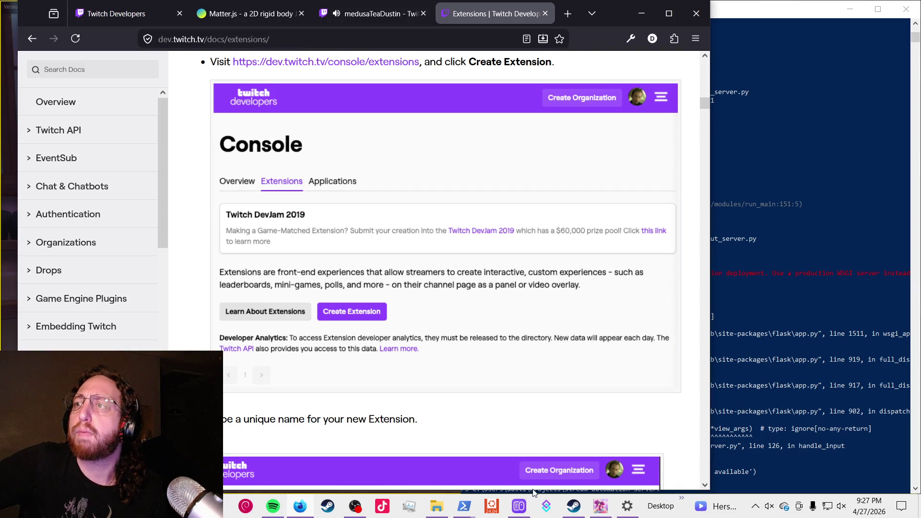
- Bring the event-log PowerShell console forward and highlight the Test Redeem Trigger redemption lines
mouse_move(464, 506)
click(408, 434)
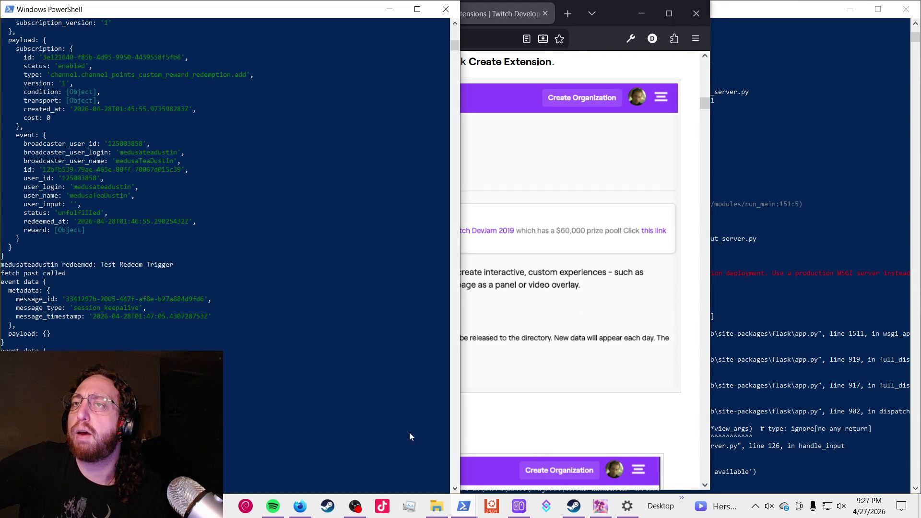
drag(57, 264, 163, 265)
click(138, 271)
click(131, 265)
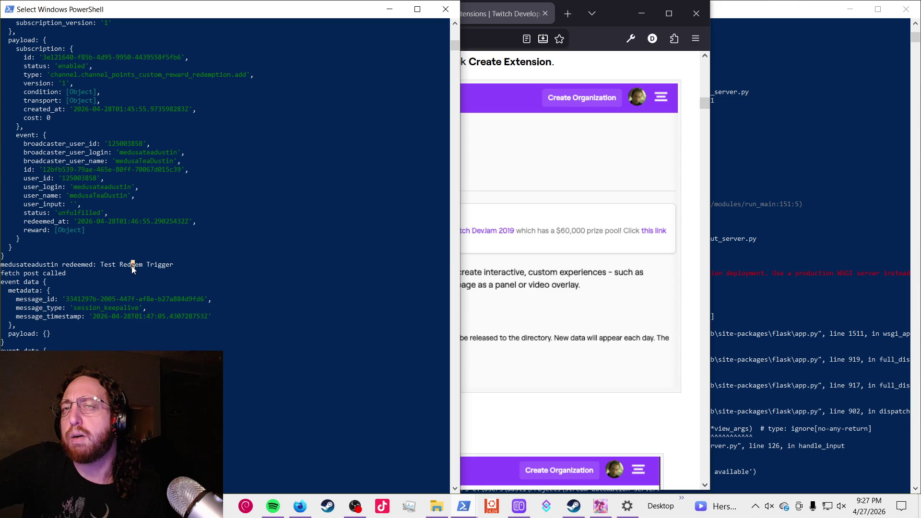
mouse_move(225, 384)
mouse_down()
mouse_move(449, 393)
mouse_move(449, 411)
mouse_up()
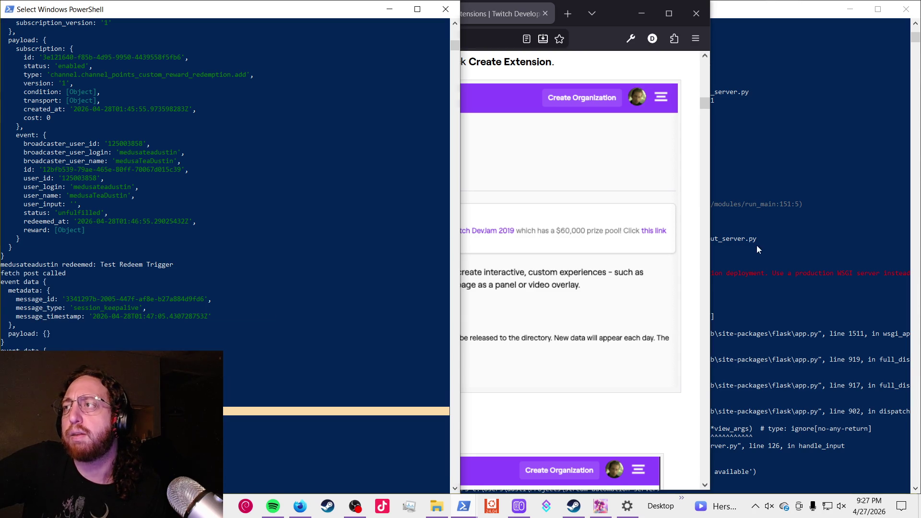
- Check the Flask server's traceback, then re-highlight the Test Redeem Trigger line in the event log
click(758, 249)
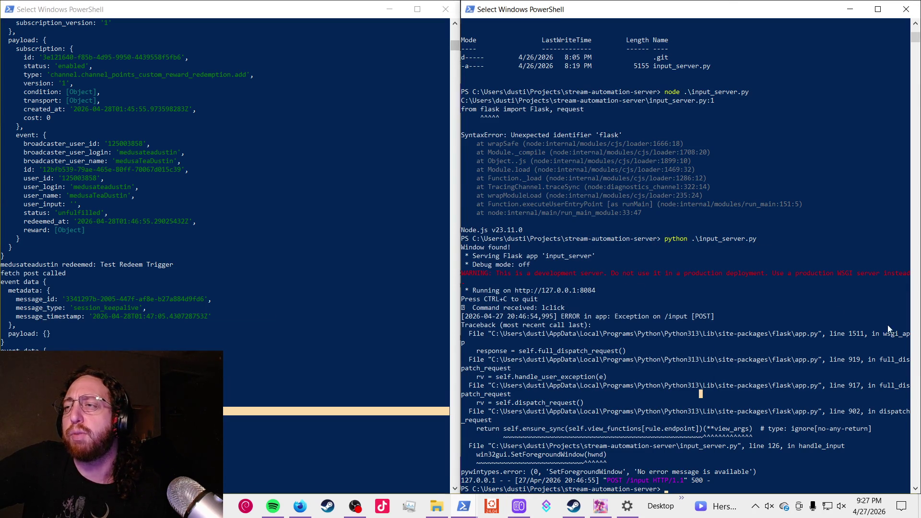
click(316, 240)
drag(250, 254, 251, 267)
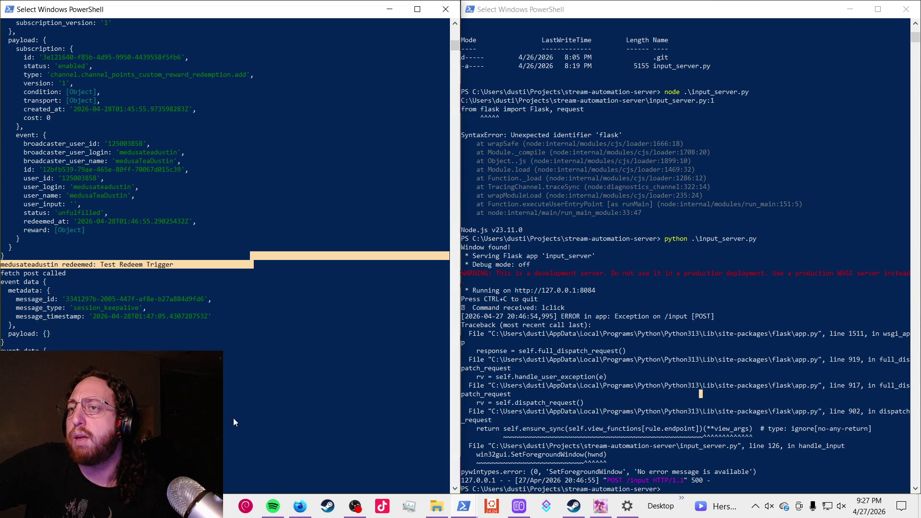
click(299, 507)
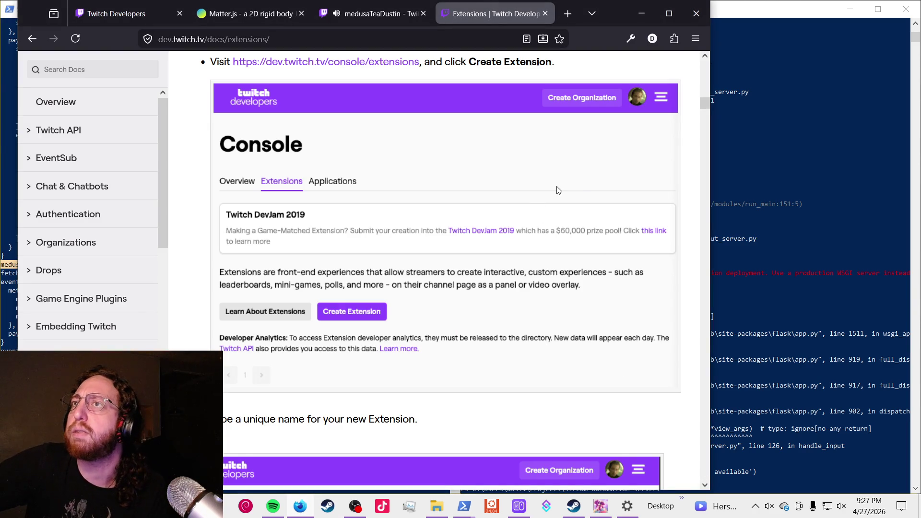
- Select the Extension Helper script URL in the Hello World code, then read down to Create an Extension Version
scroll(498, 195, up, 6)
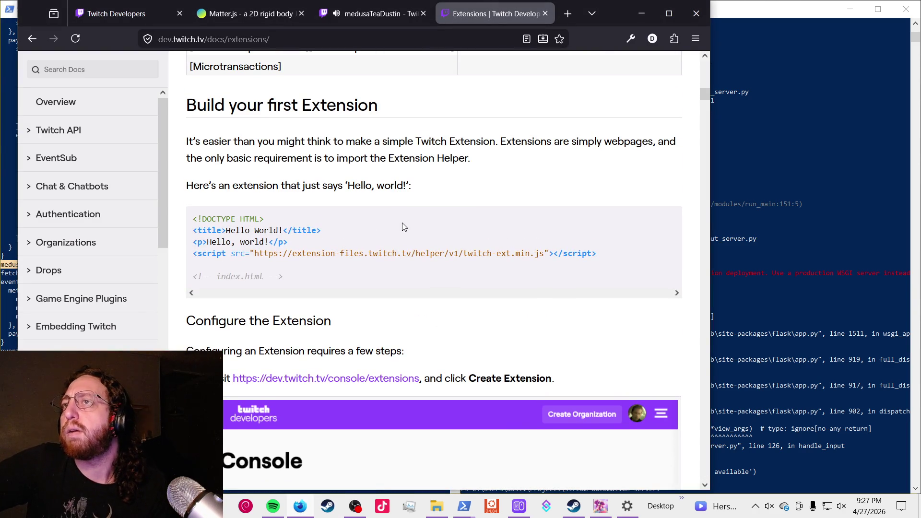
double_click(532, 253)
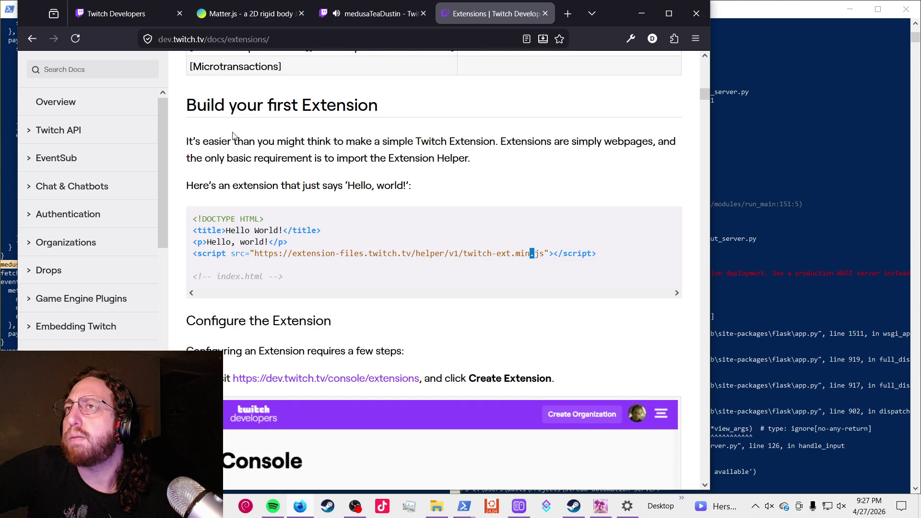
scroll(225, 125, down, 5)
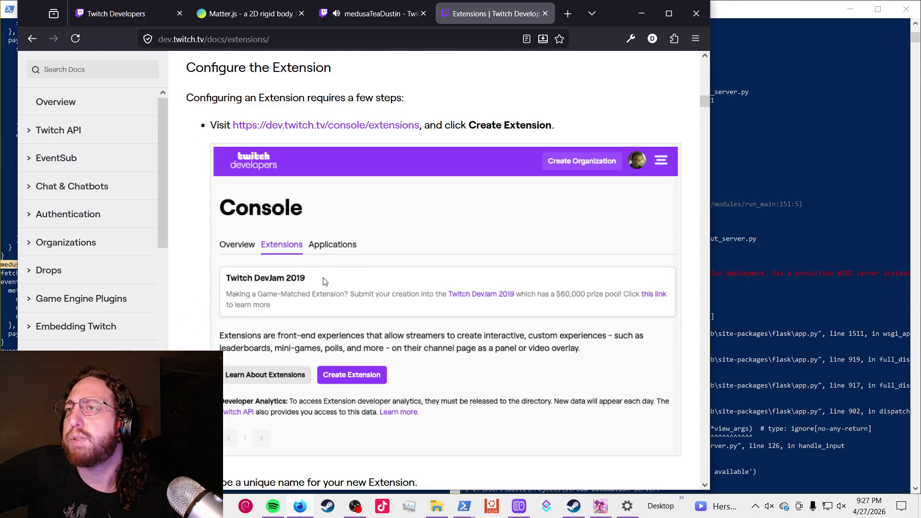
scroll(324, 281, down, 6)
scroll(317, 297, down, 12)
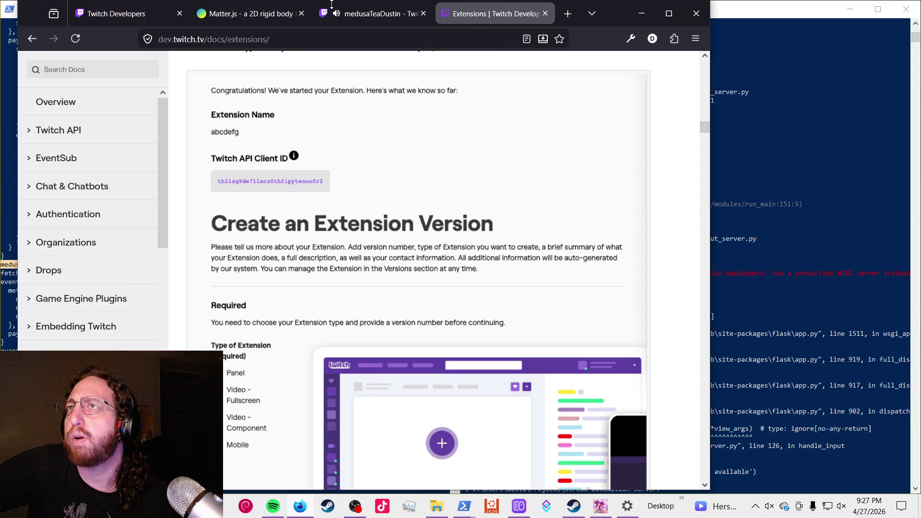
click(400, 18)
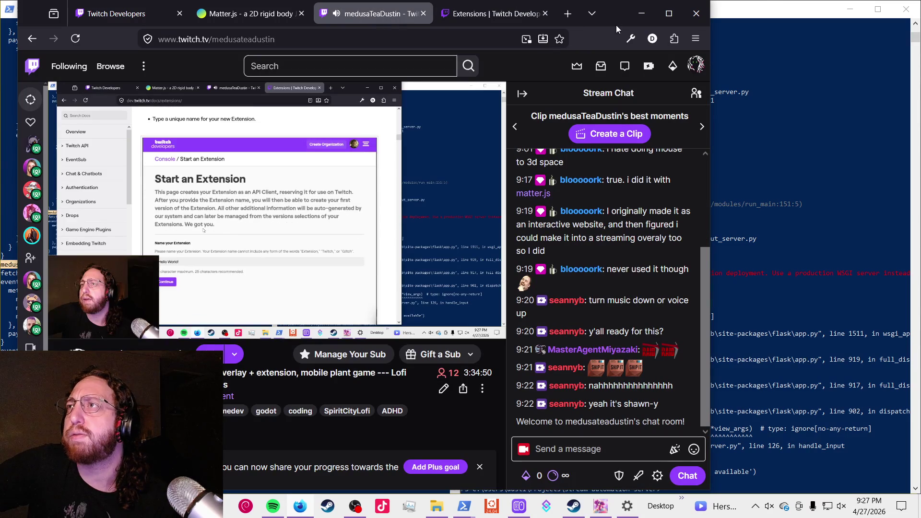
- Open the Creator Dashboard from the account menu and show the My Extensions list
click(694, 67)
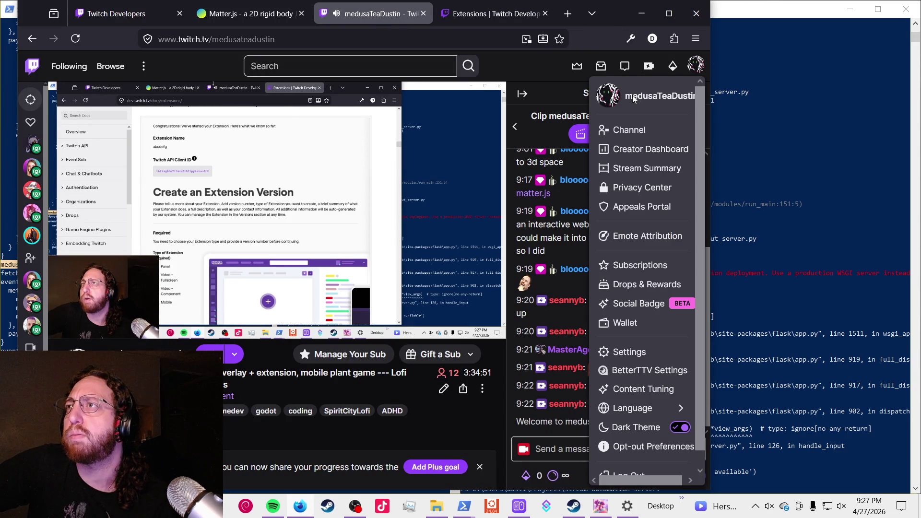
click(633, 152)
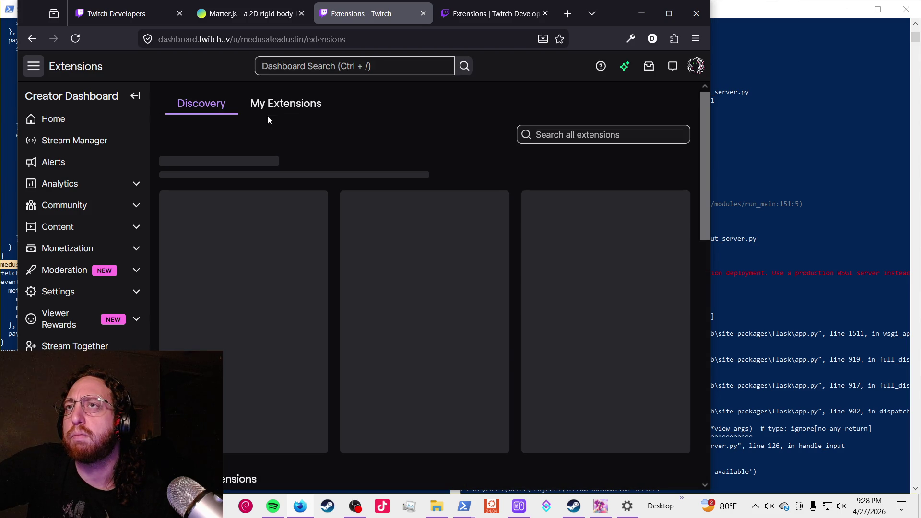
click(290, 109)
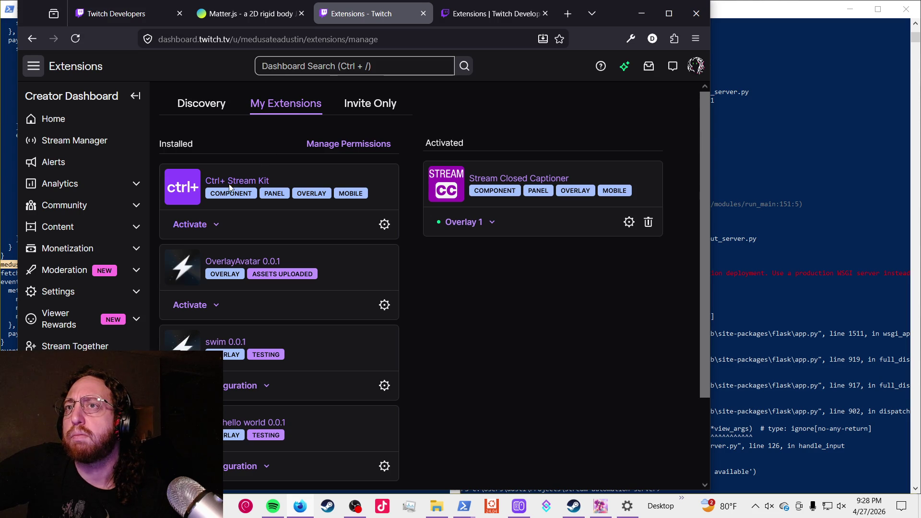
- Activate OverlayAvatar 0.0.1 as Overlay 1, replacing Stream Closed Captioner
scroll(230, 257, down, 2)
scroll(360, 211, up, 2)
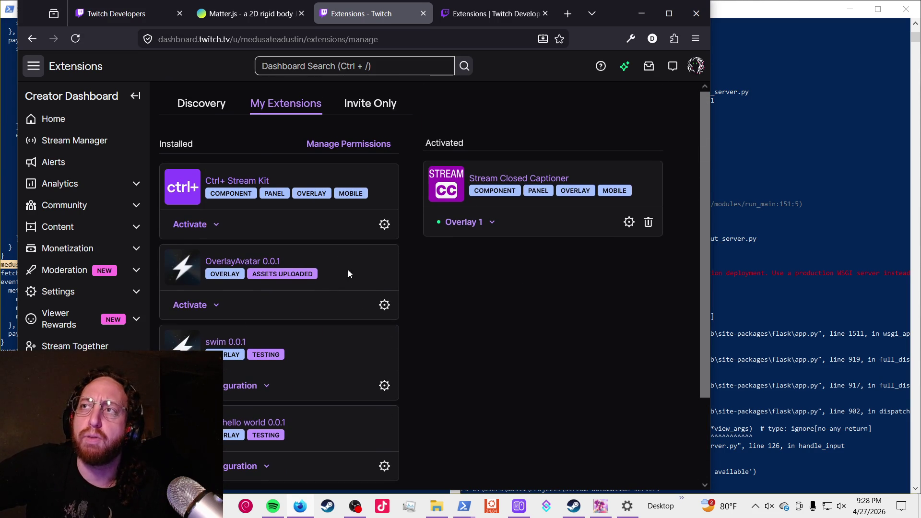
click(194, 305)
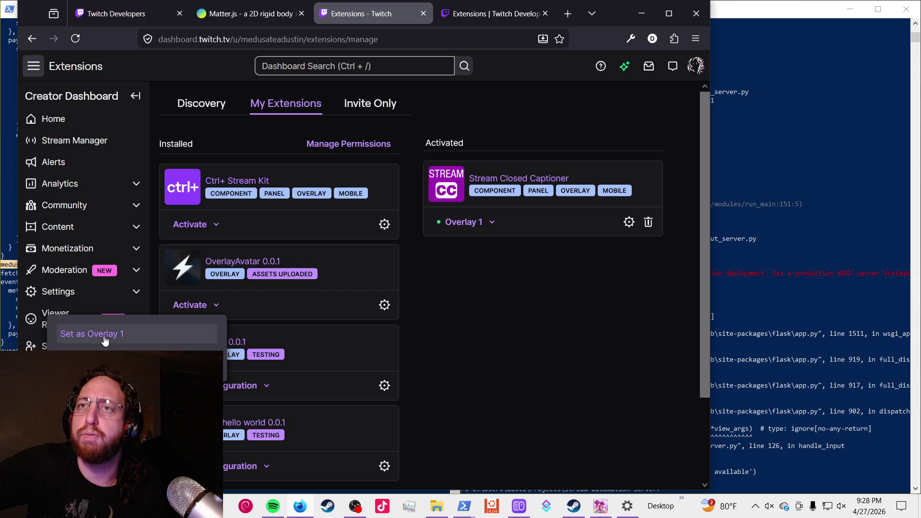
click(105, 335)
click(391, 339)
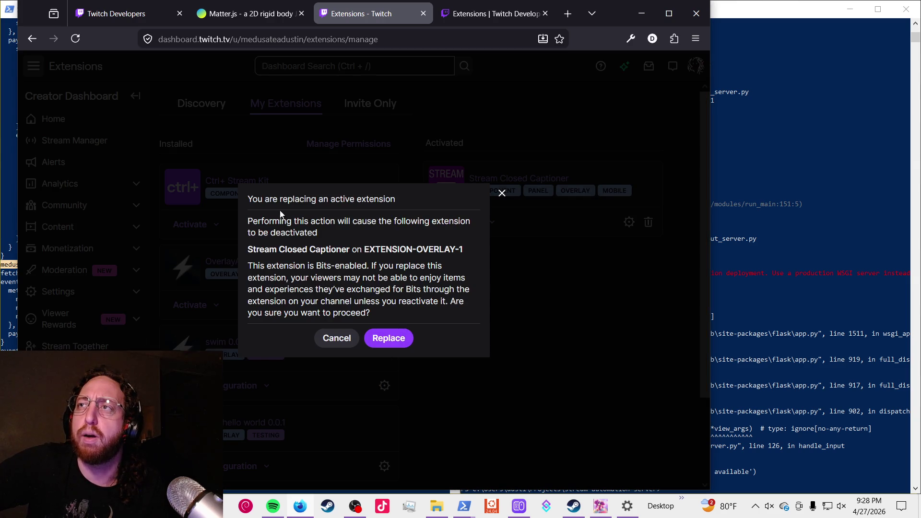
click(364, 303)
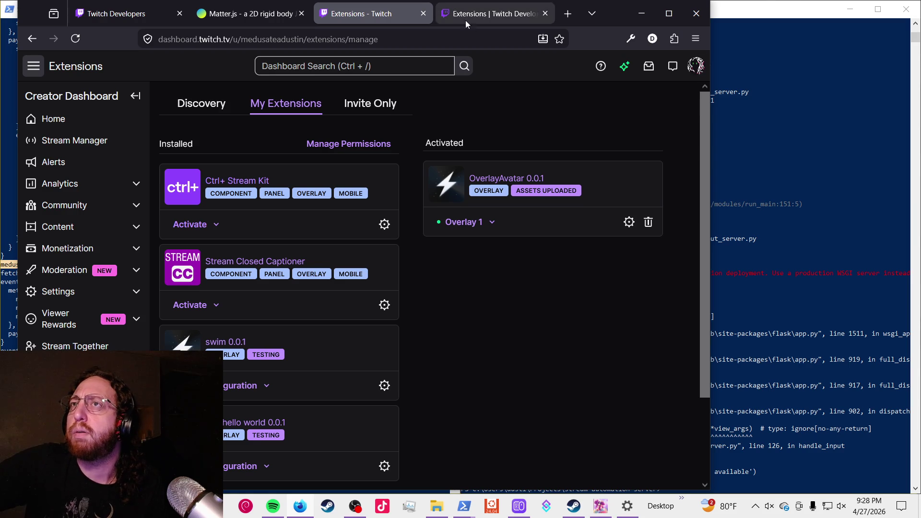
- Return to the channel page and bring the PowerShell Flask console forward
click(694, 67)
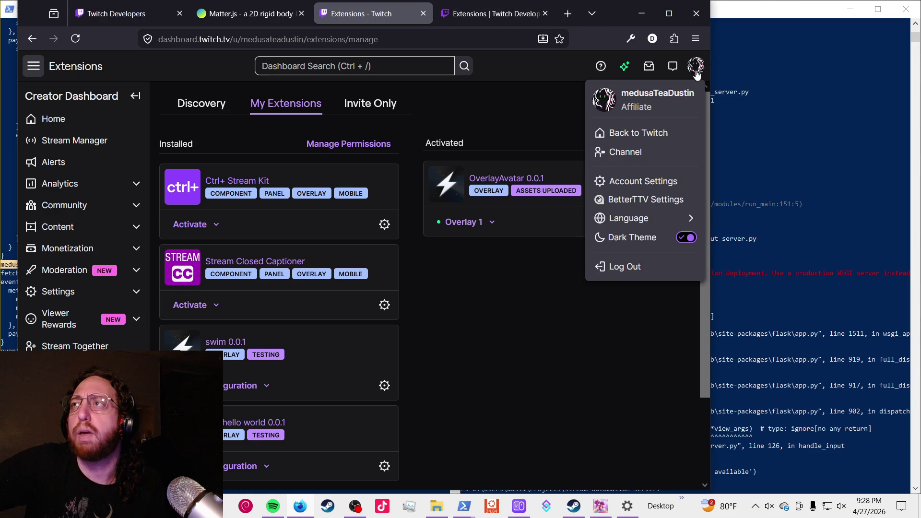
click(655, 154)
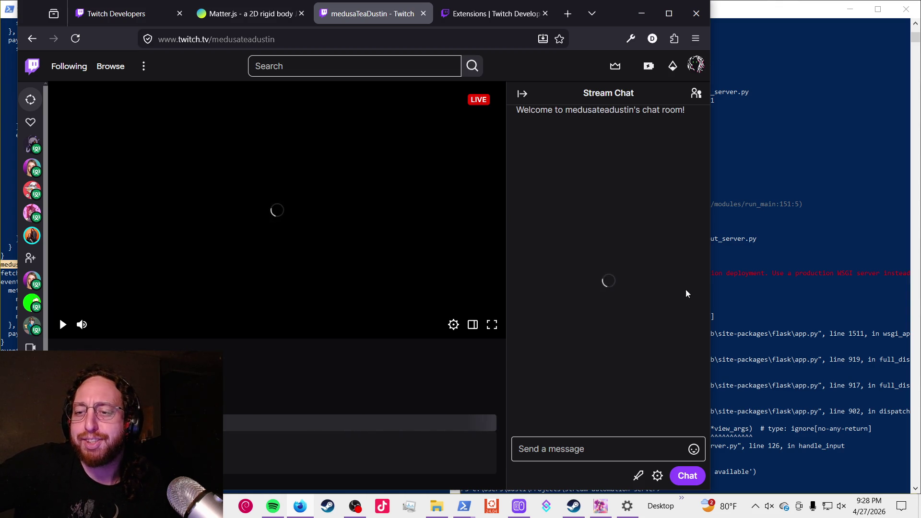
click(777, 260)
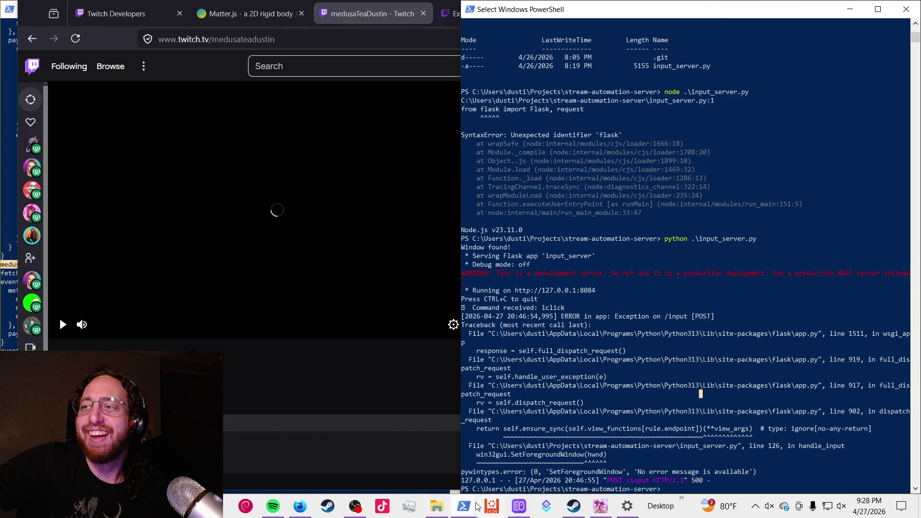
- Open a Debian terminal, then close both terminal windows again
click(250, 506)
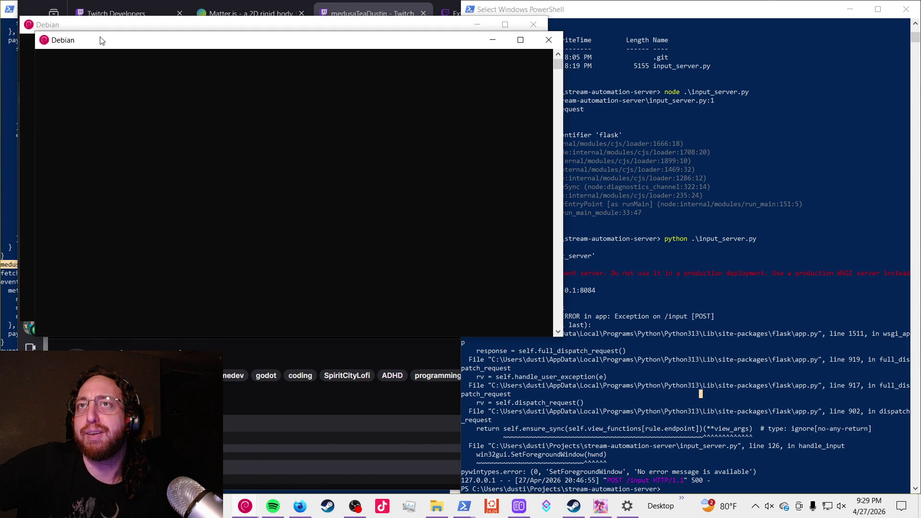
click(549, 39)
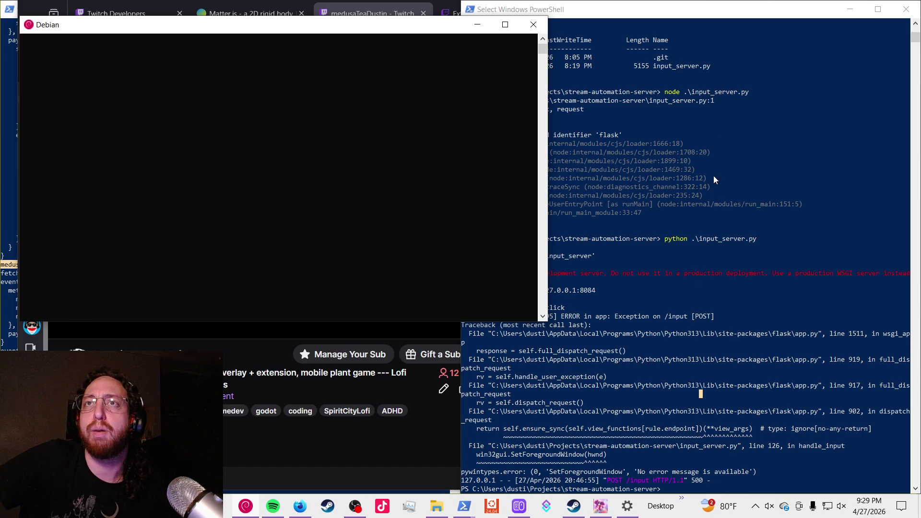
click(533, 24)
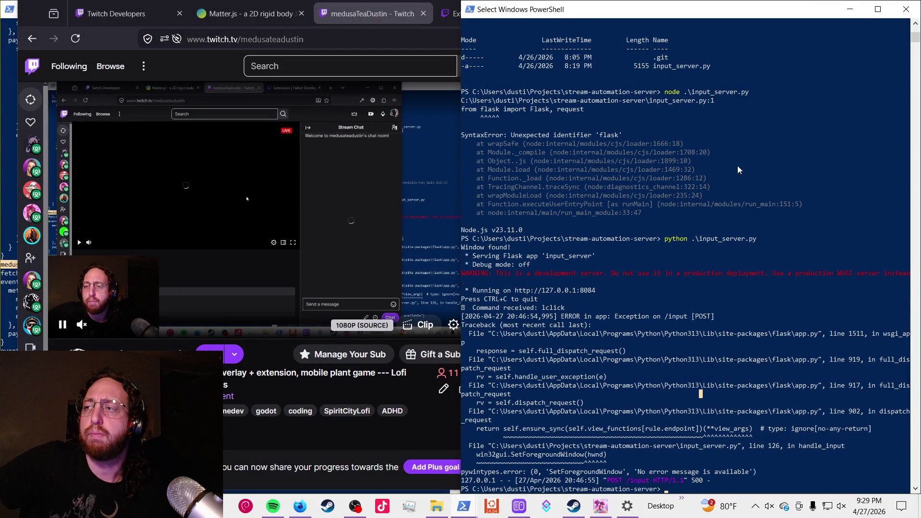
- Switch back to the Twitch stream page and start the OverlayAvatar test extension
click(708, 306)
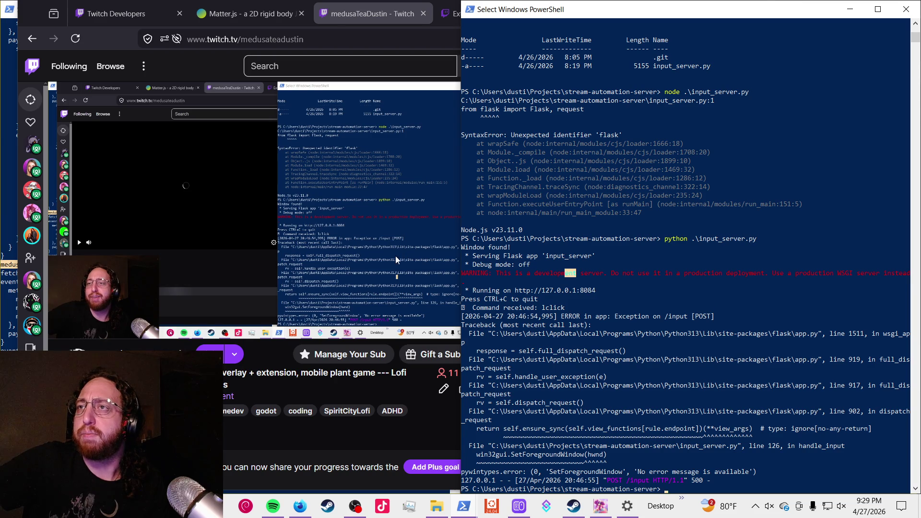
key(alt+Tab)
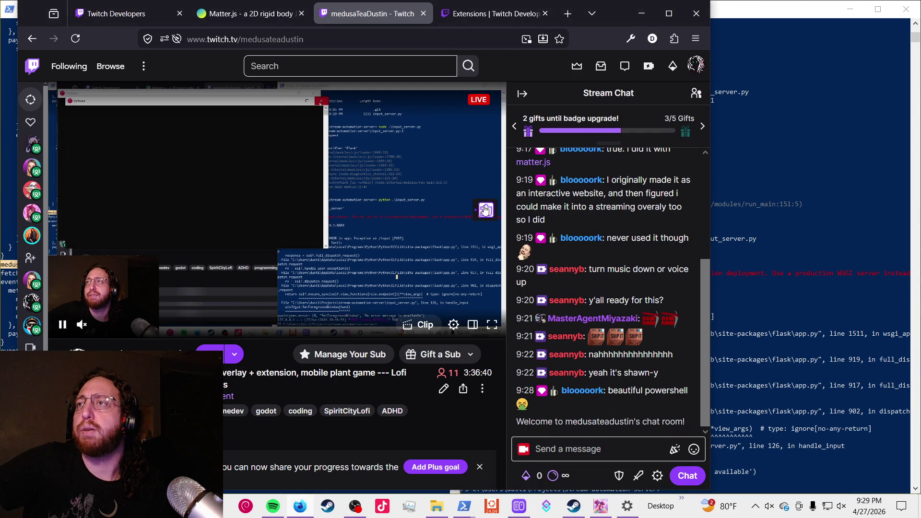
click(486, 210)
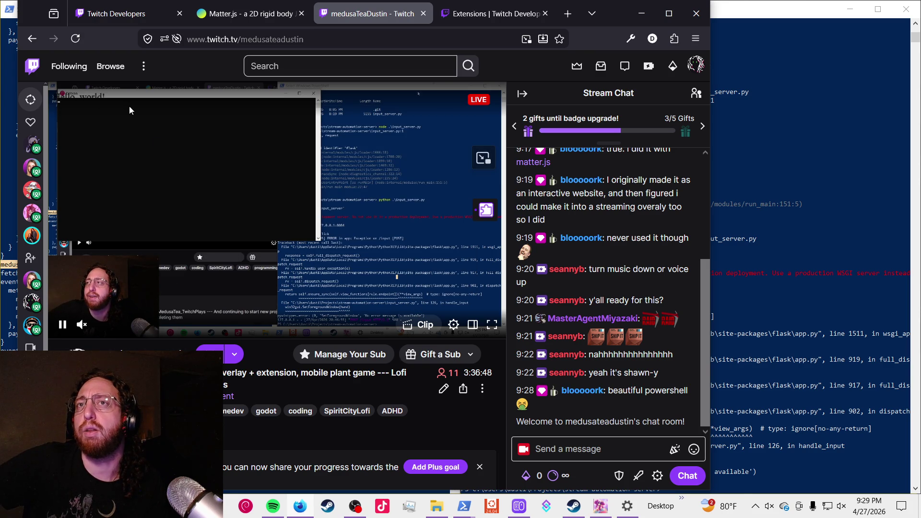
- Select the 'Hello, world!' overlay line, then switch the player to theatre mode and fullscreen
drag(60, 98, 116, 105)
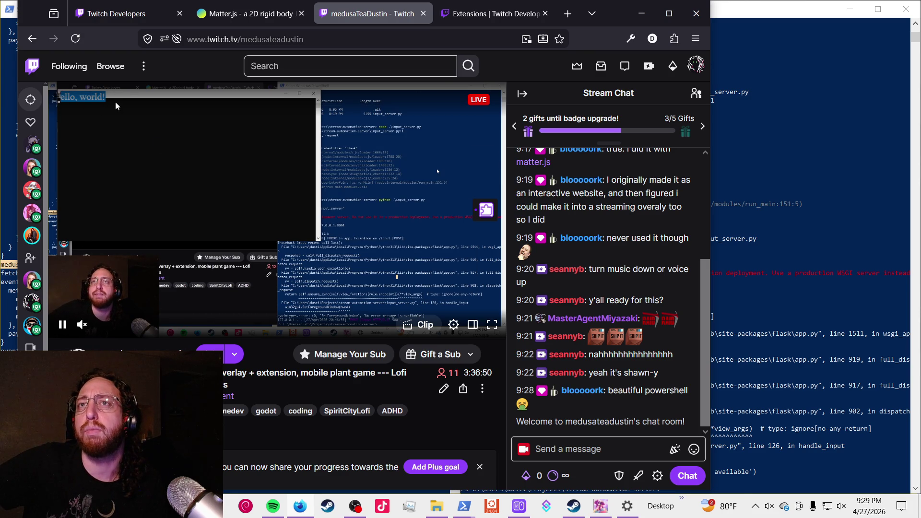
triple_click(101, 97)
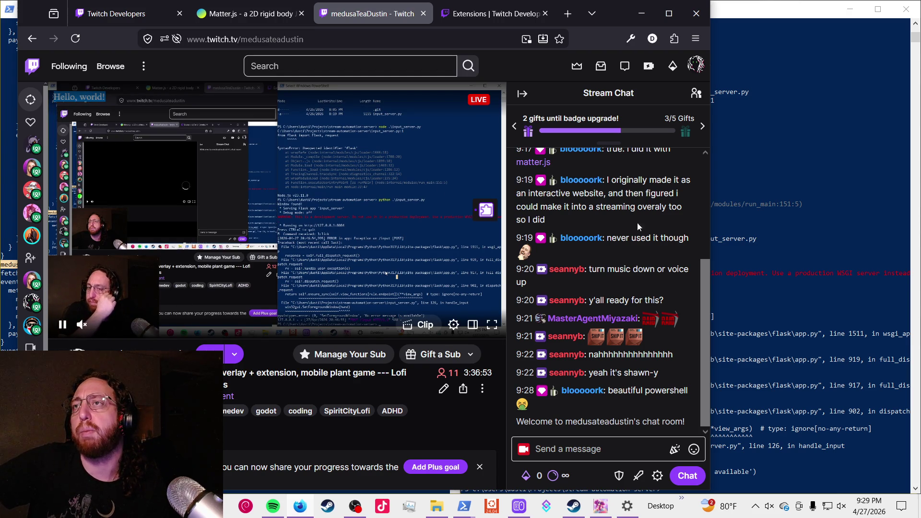
key(alt+t)
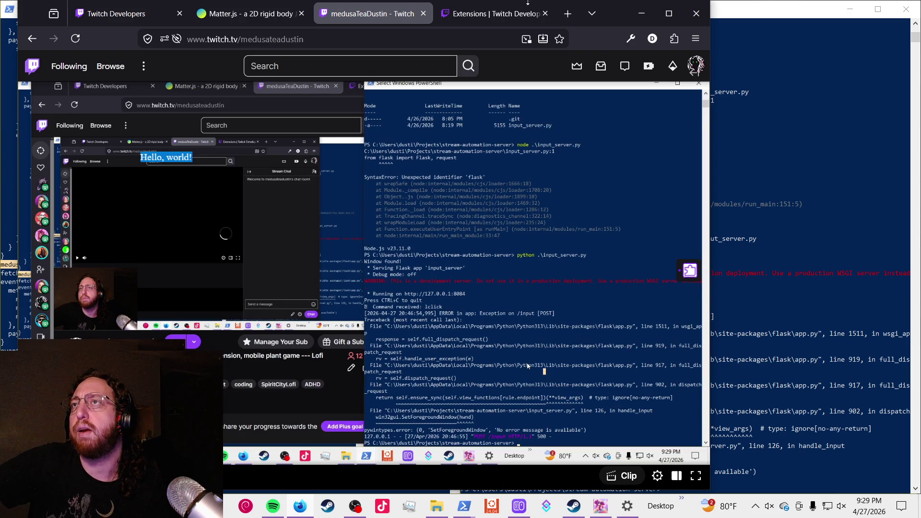
key(f)
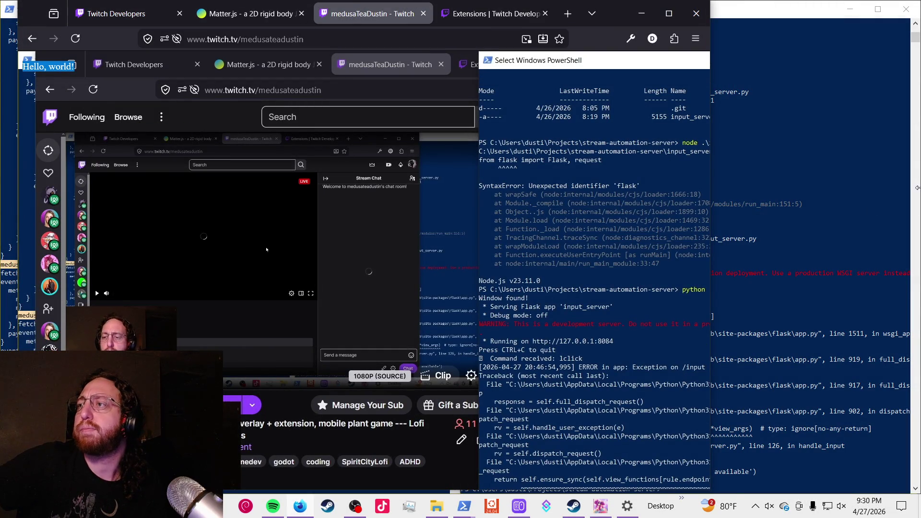
- Close the medusaTeaDustin channel tab, review the Create an Extension Version form, then bring OBS forward
click(424, 14)
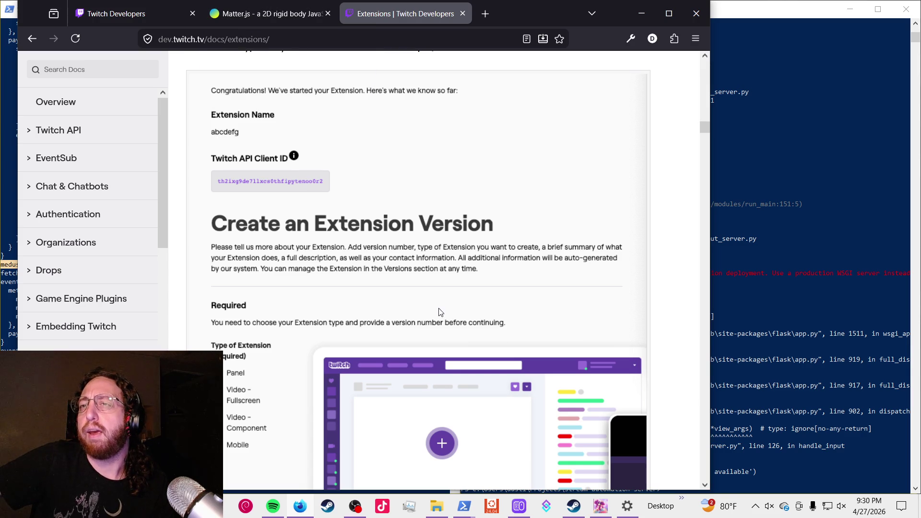
scroll(430, 319, down, 4)
scroll(429, 326, up, 3)
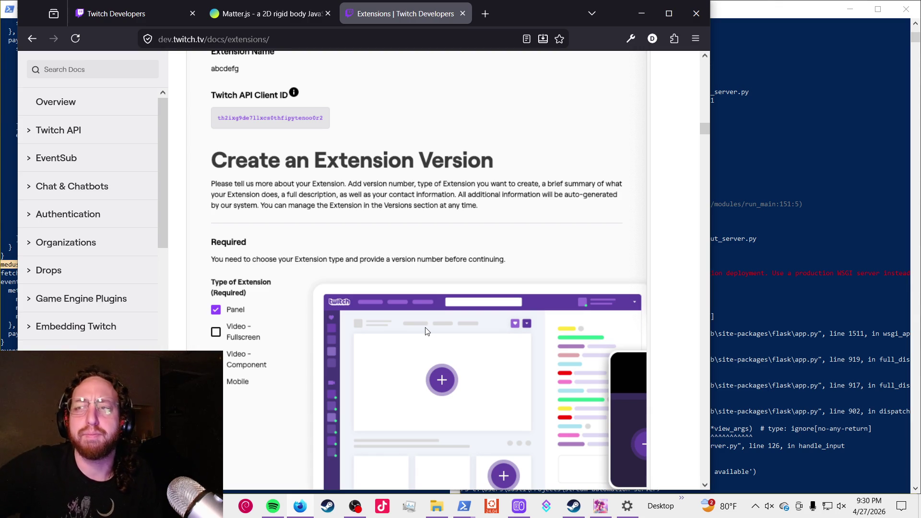
click(360, 505)
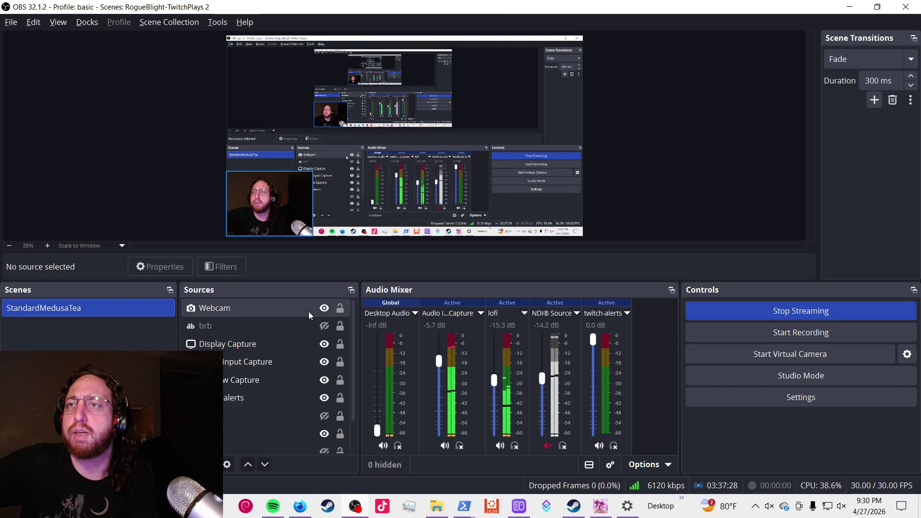
- Hide Display Capture so the stream shows the Mac screen, then open the PlantRootSoilTopDown project
click(317, 345)
click(324, 344)
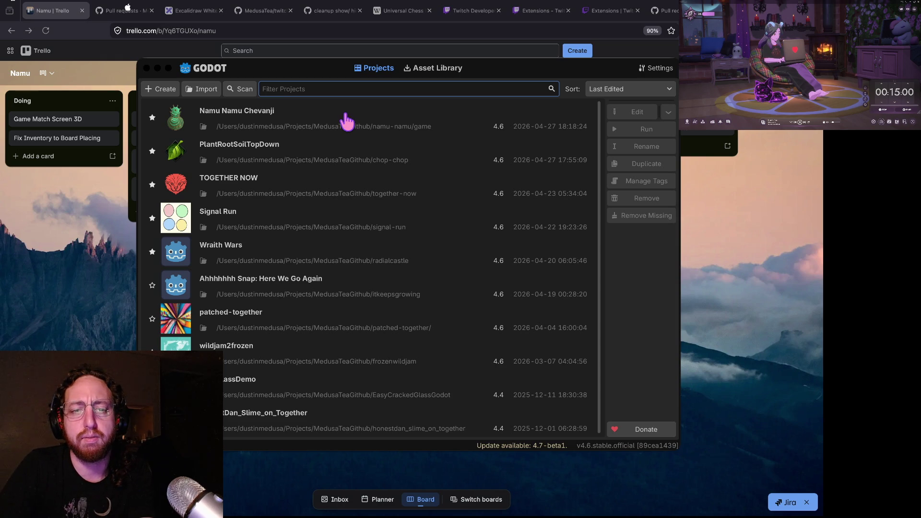
click(346, 121)
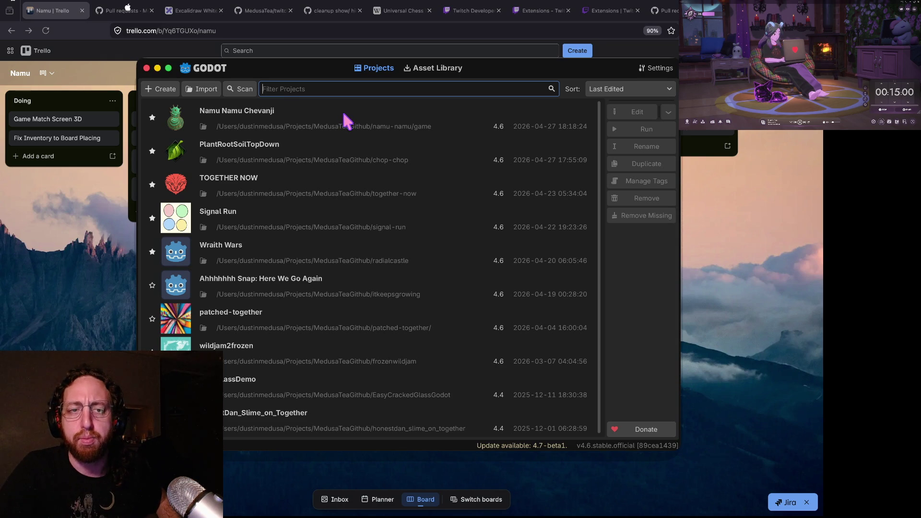
click(324, 138)
double_click(323, 139)
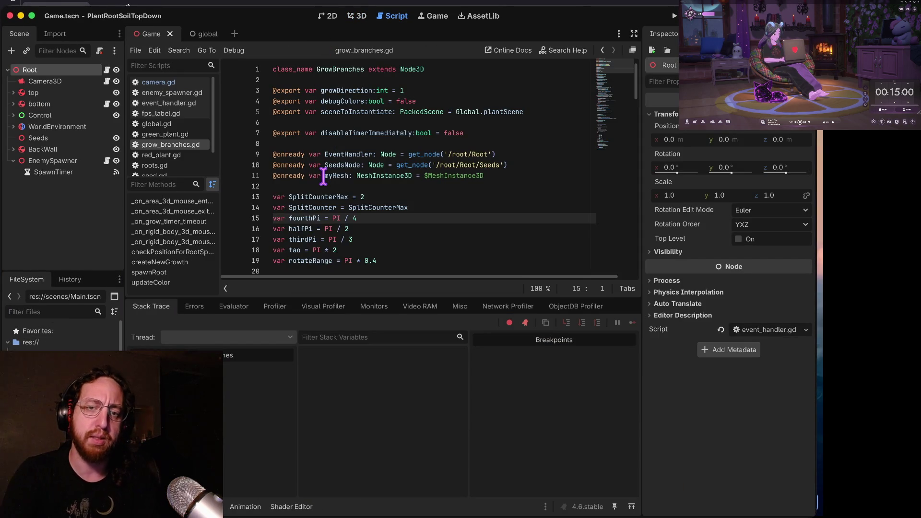
- Run the game, plant two seeds that grow branching roots, then stop the run
key(super+b)
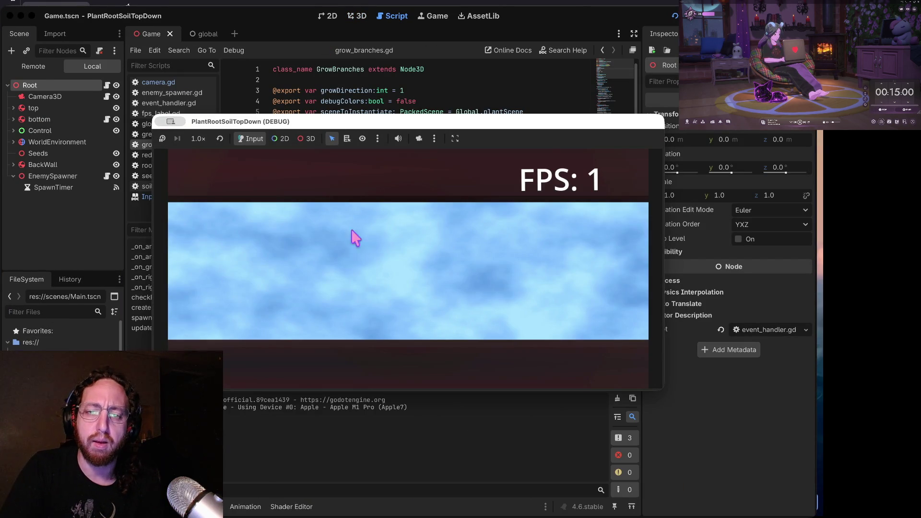
click(364, 242)
click(436, 261)
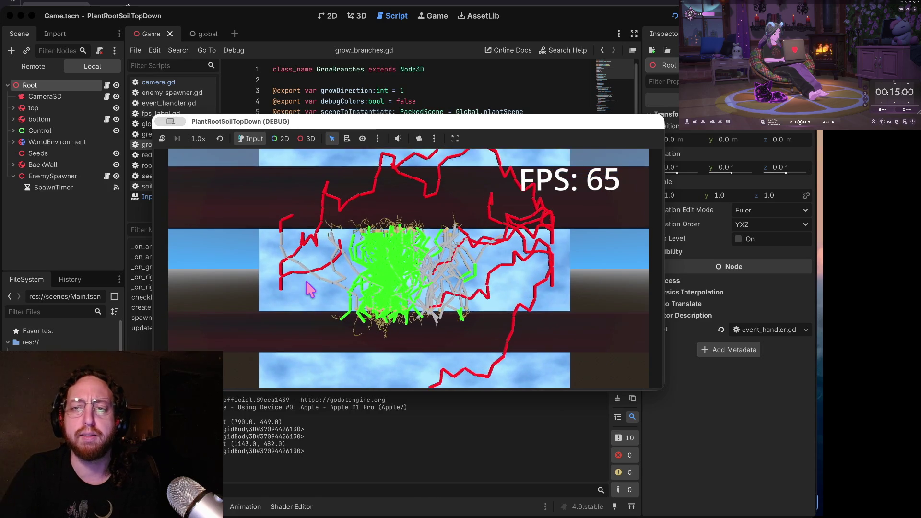
key(Escape)
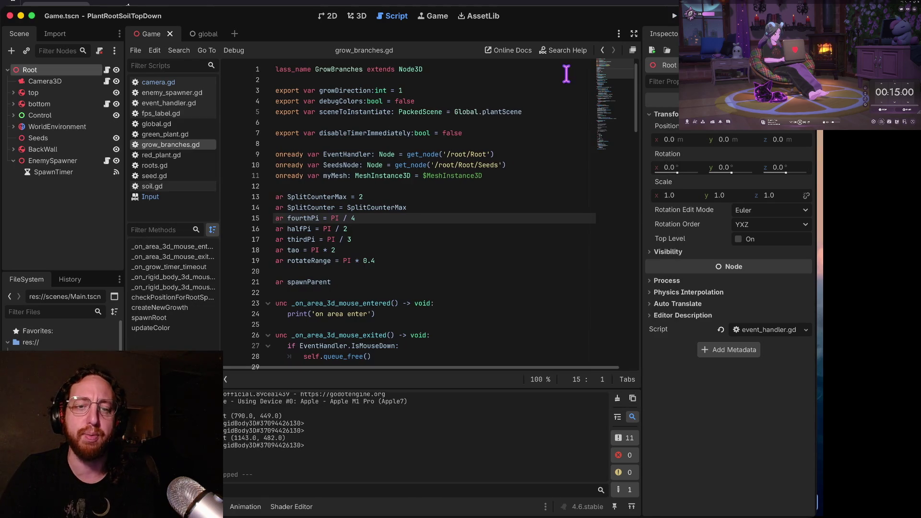
- Switch desktop spaces to vim, back to Godot, then to the Trello board and its board list
scroll(473, 151, right, 1)
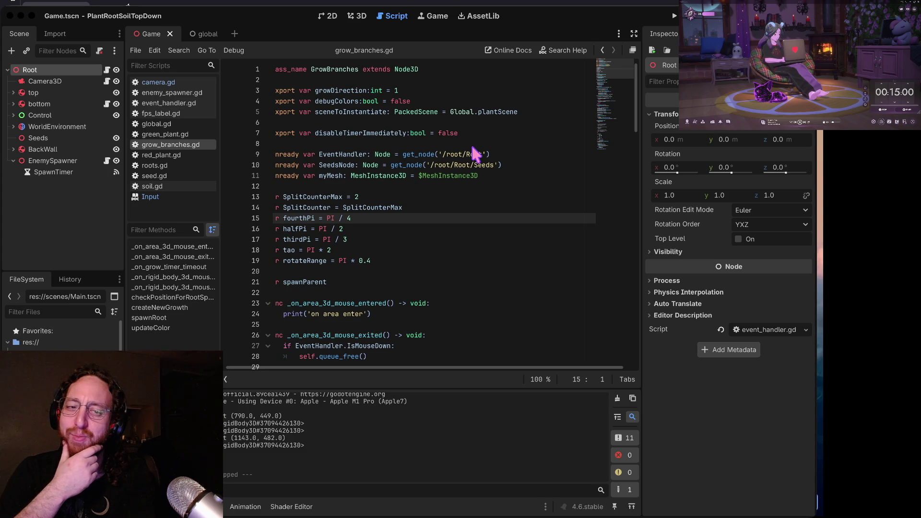
key(ctrl+Right)
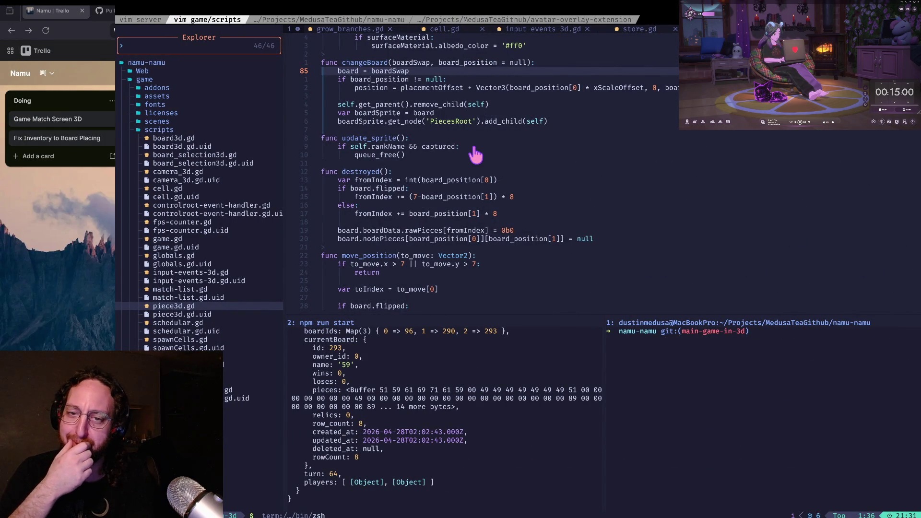
key(ctrl+Left)
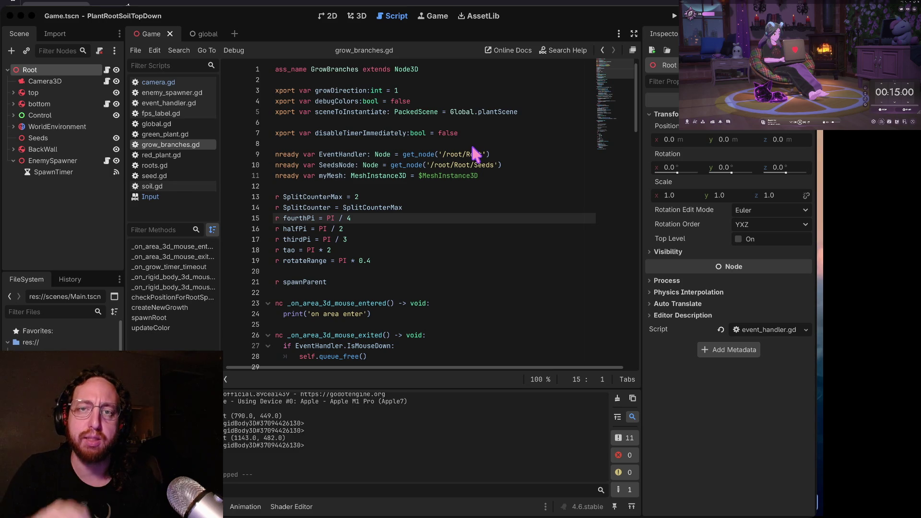
key(ctrl+Right)
key(ctrl+Right)
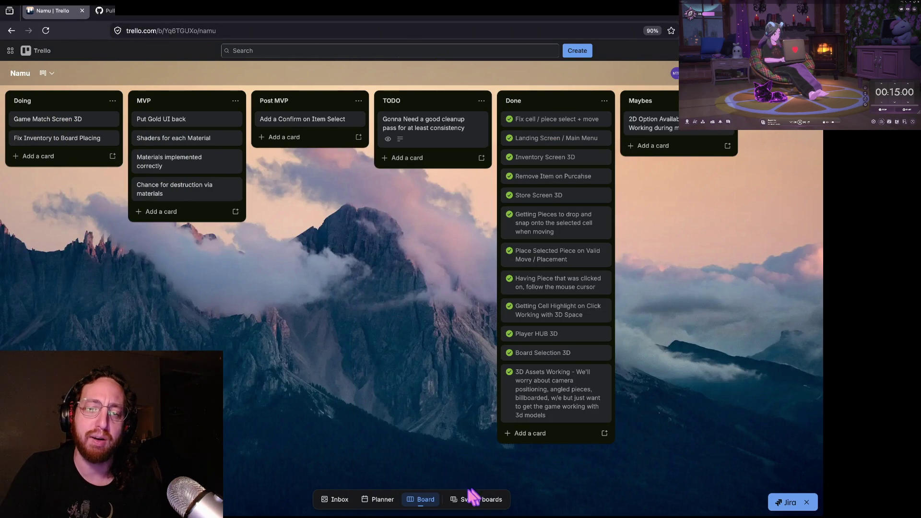
click(467, 499)
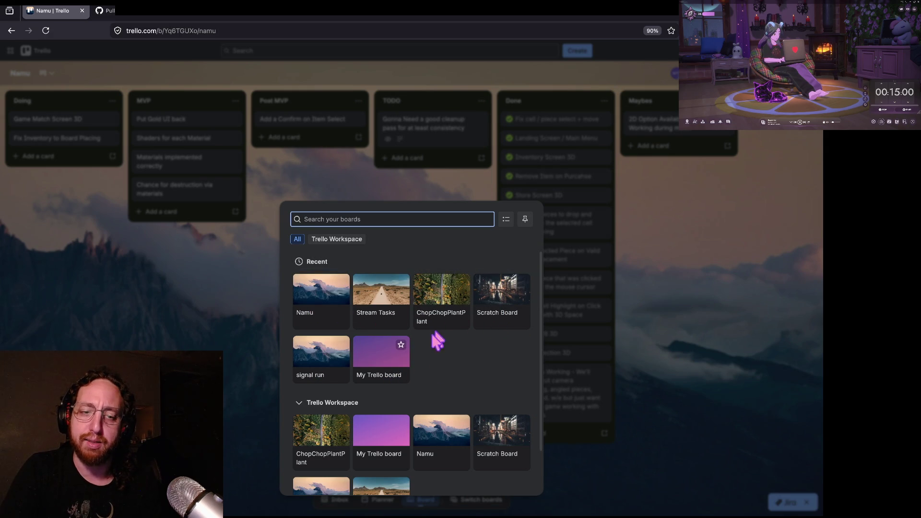
click(673, 238)
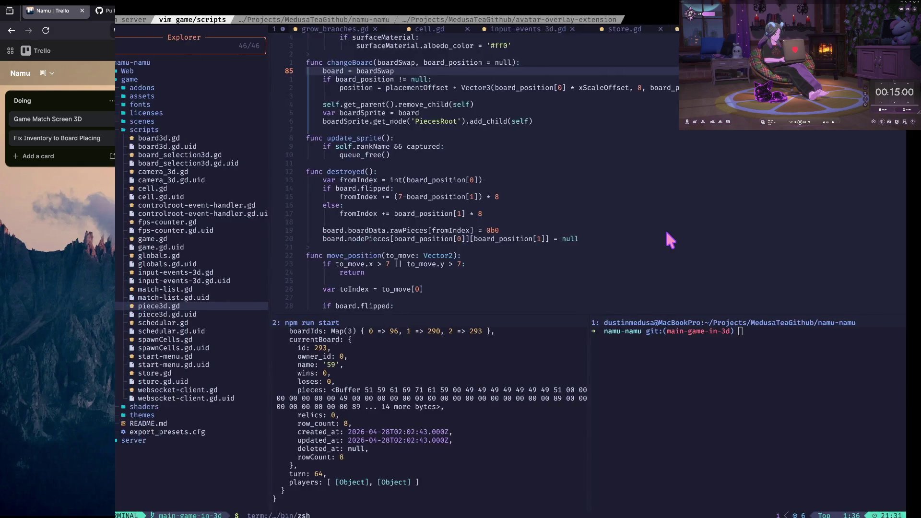
- Switch from the vim workspace back to the Godot editor showing grow_branches.gd
key(super+Tab)
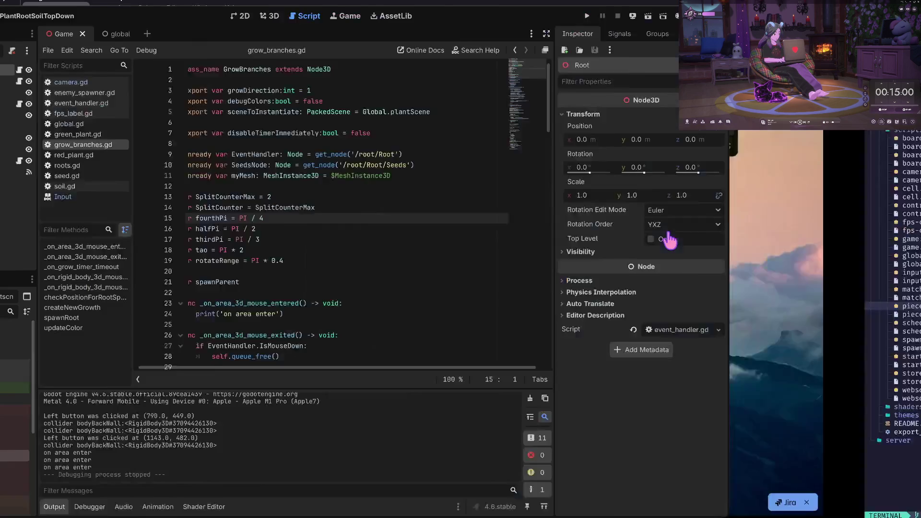
- Run PlantRootSoilTopDown again and plant one seed to grow a green branching root
key(super+b)
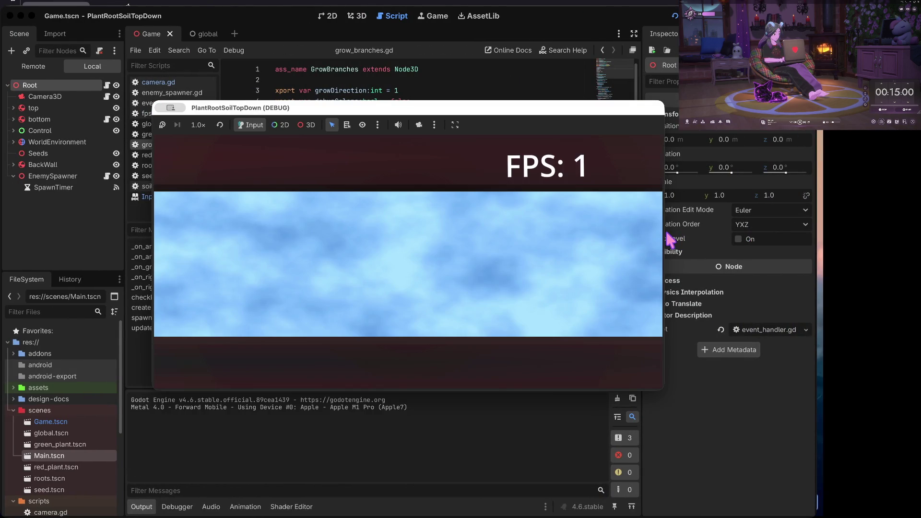
click(389, 298)
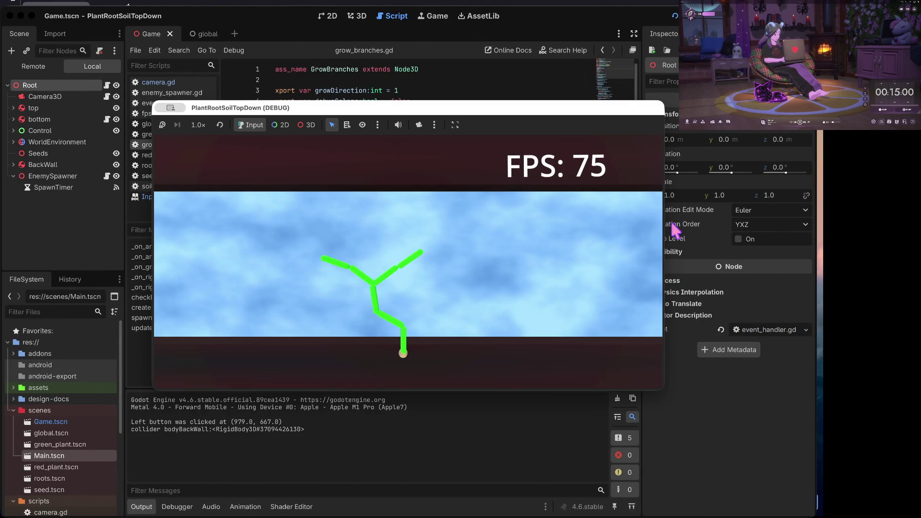